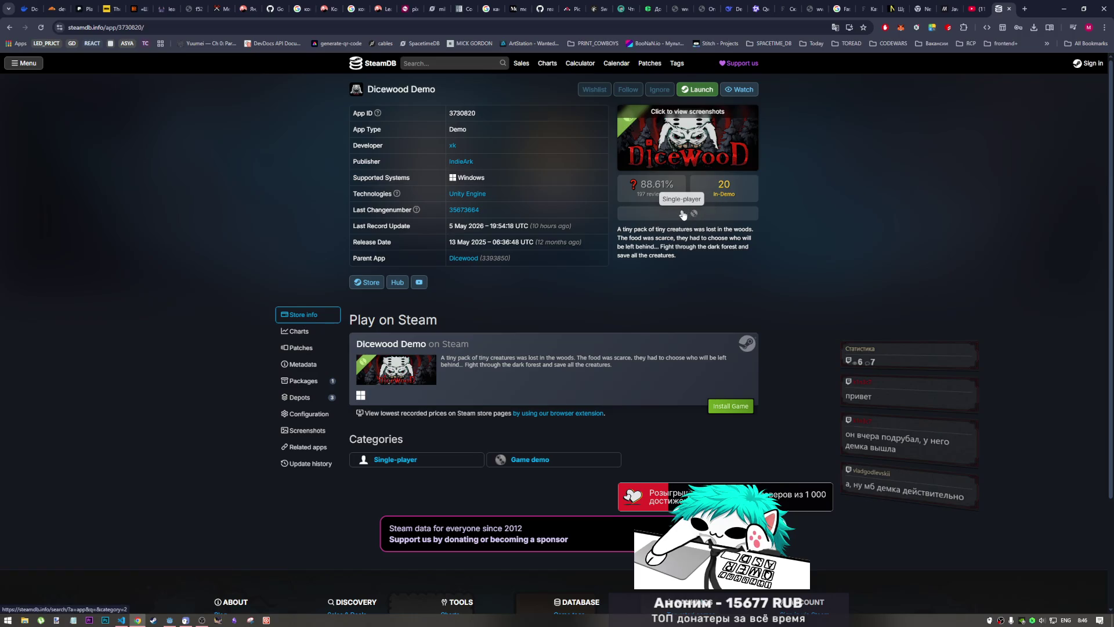
- Check the Dicewood Demo's 88.61% rating, then open IndieArk's publisher page in a new tab
mouse_move(671, 196)
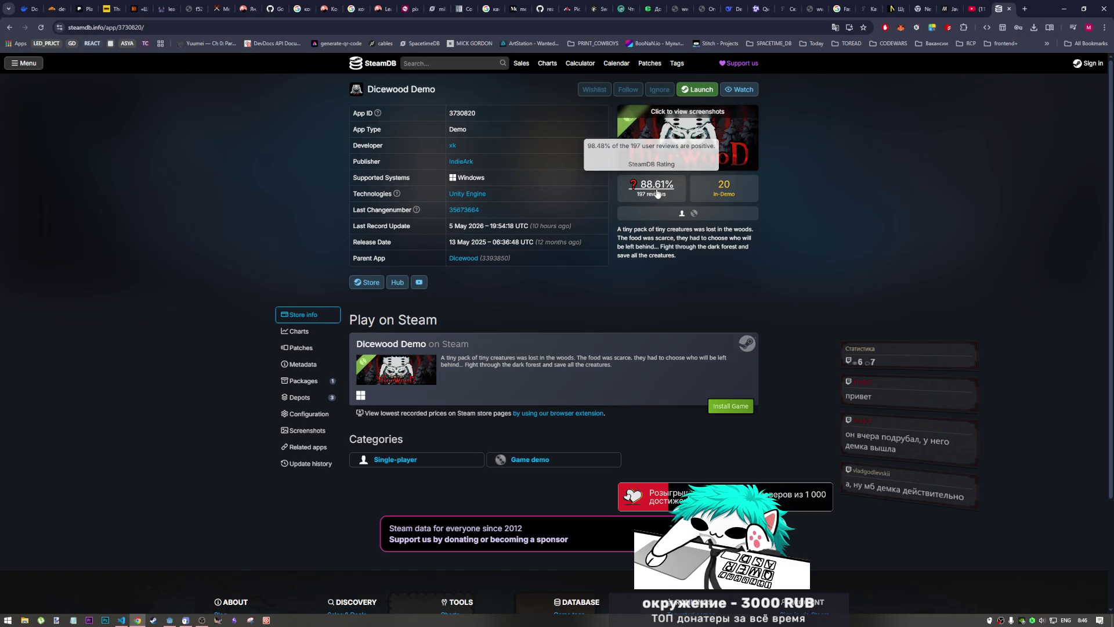
scroll(554, 378, "down", 1)
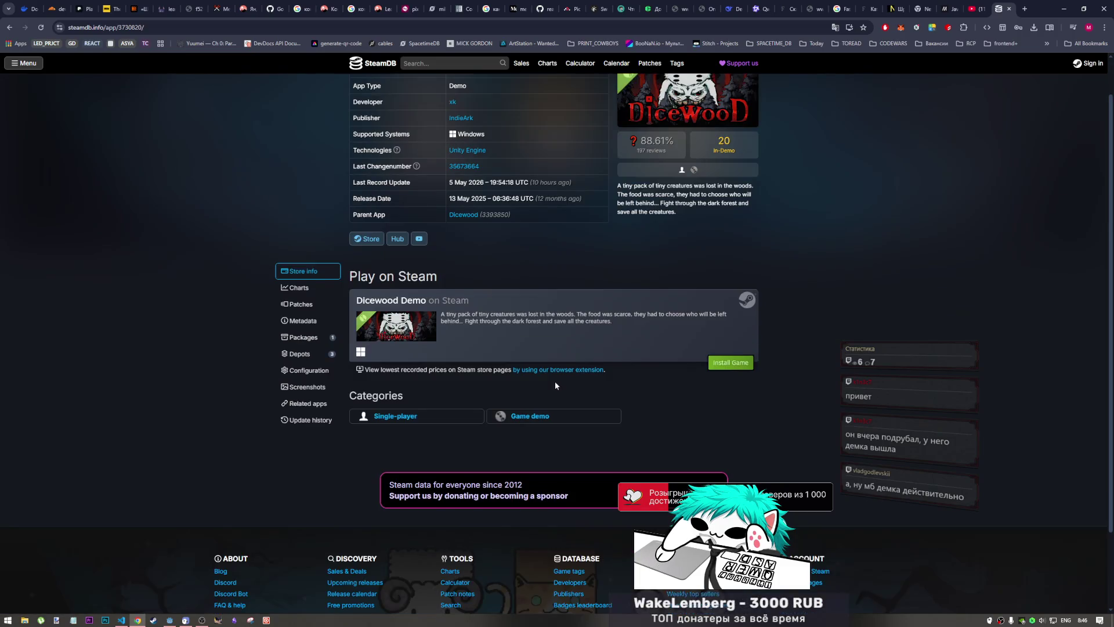
scroll(531, 375, "down", 2)
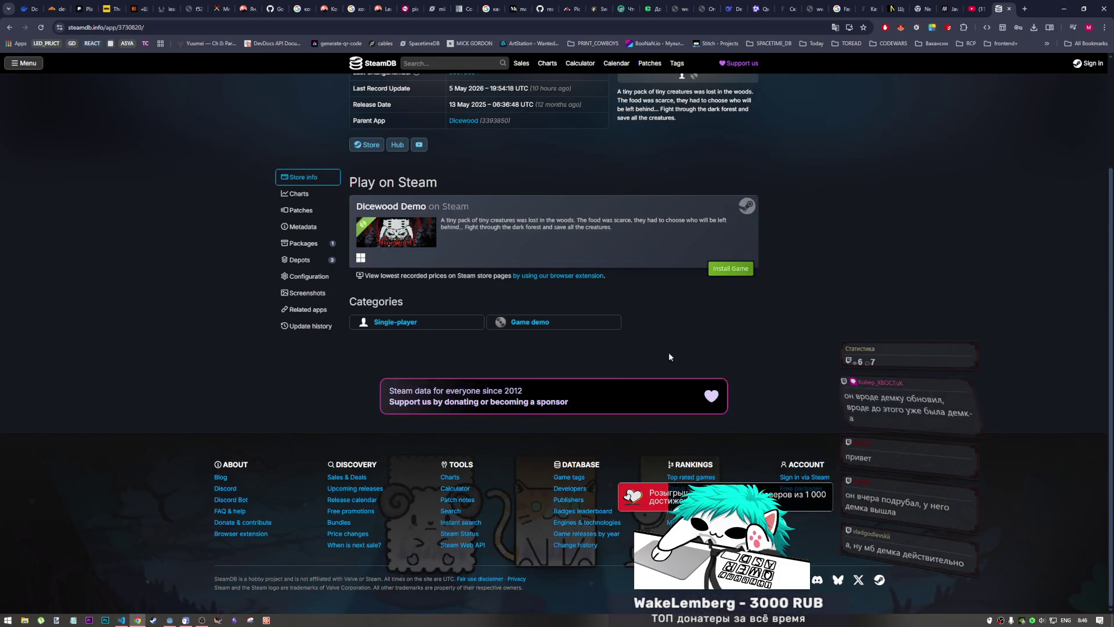
scroll(667, 350, "up", 3)
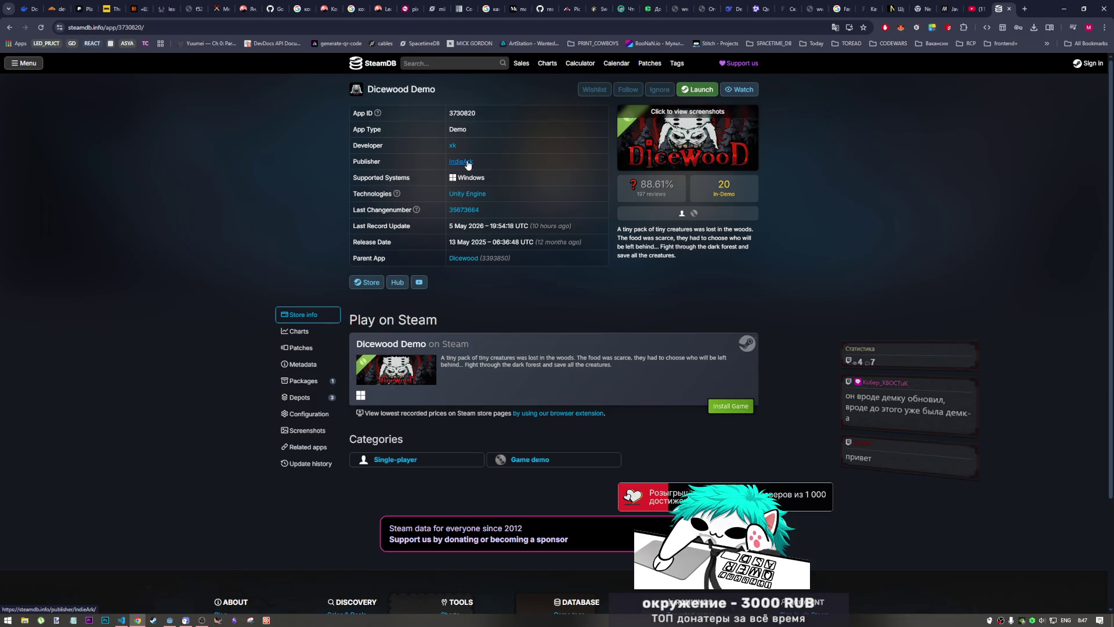
middle_click(467, 165)
left_click(1011, 5)
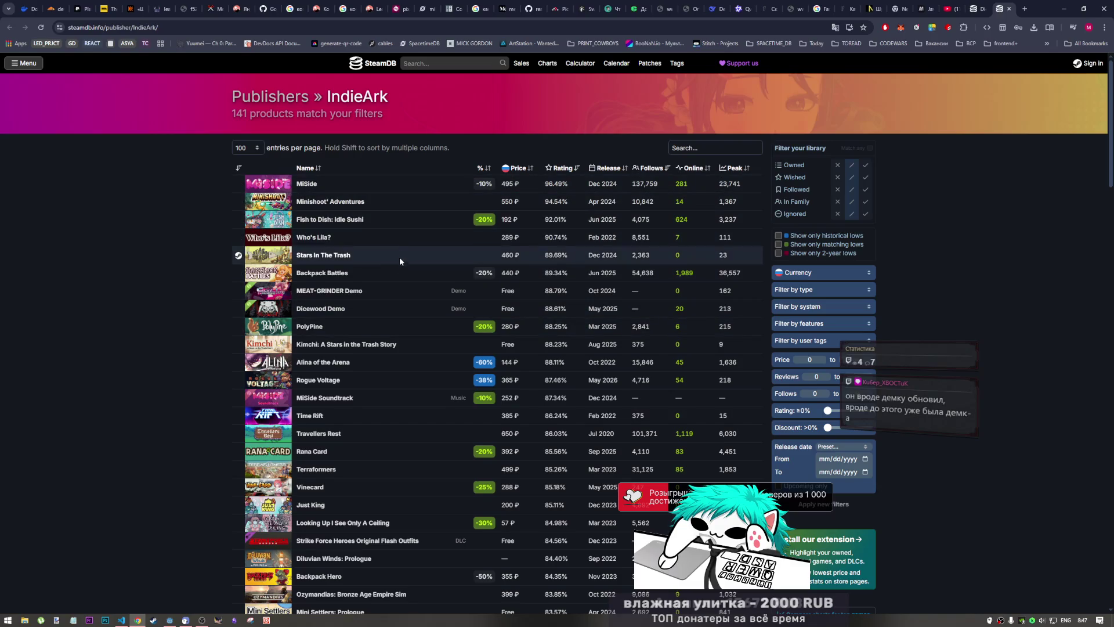
- Scroll IndieArk's 141-product table down to unreleased titles like Soul Blade, Wonderia and Furcifer's Fungeon
scroll(400, 334, "down", 1)
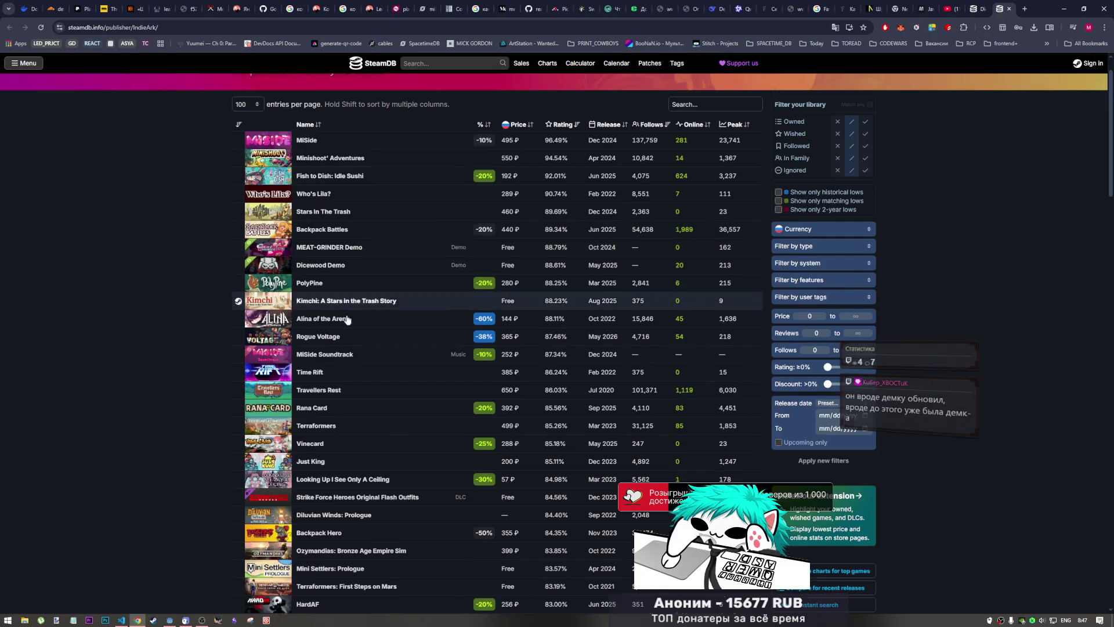
scroll(346, 318, "down", 3)
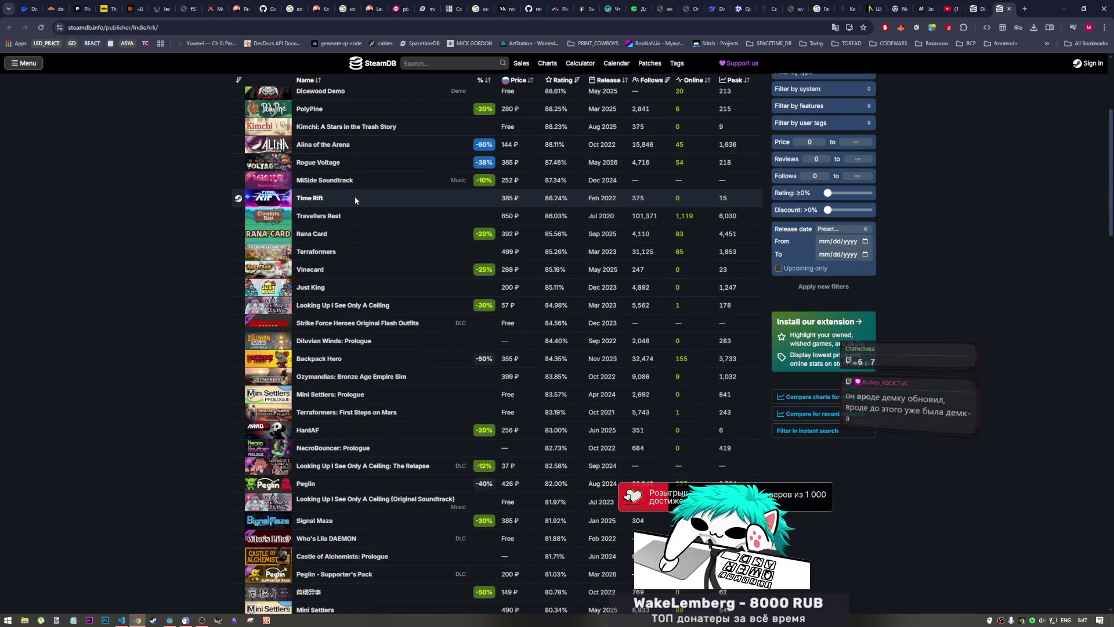
scroll(351, 315, "down", 1)
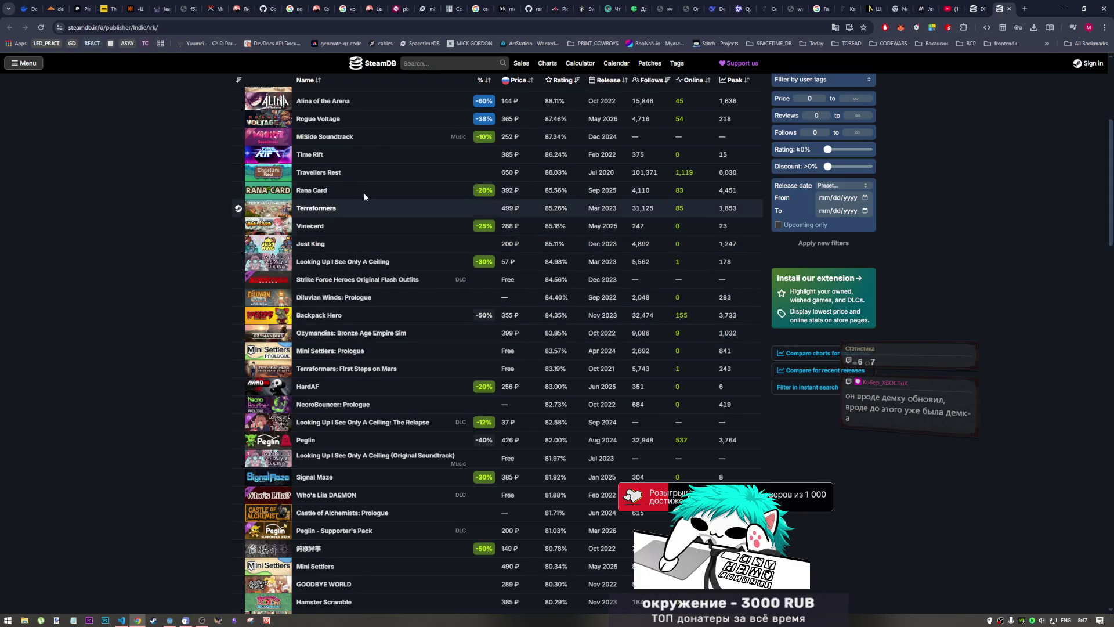
scroll(365, 378, "down", 4)
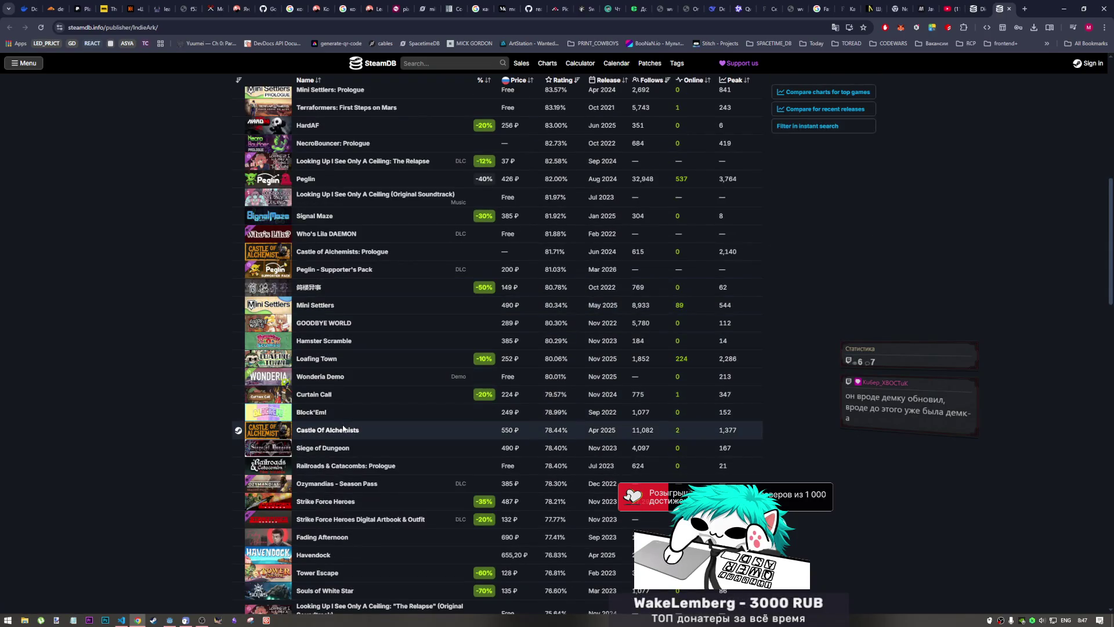
scroll(342, 418, "up", 8)
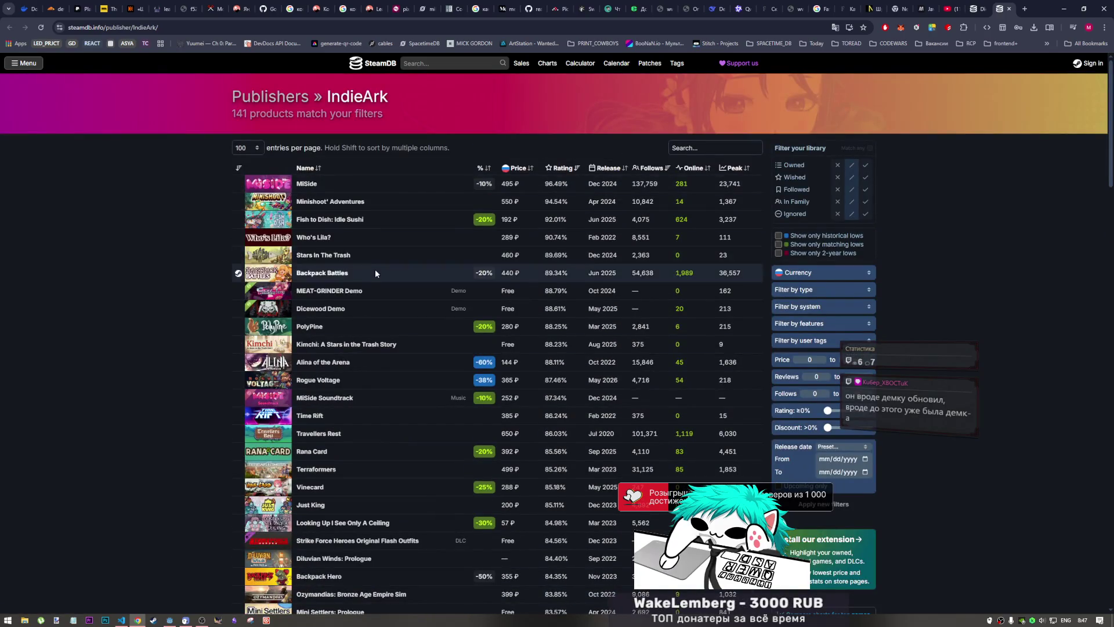
scroll(375, 270, "down", 8)
scroll(372, 274, "down", 2)
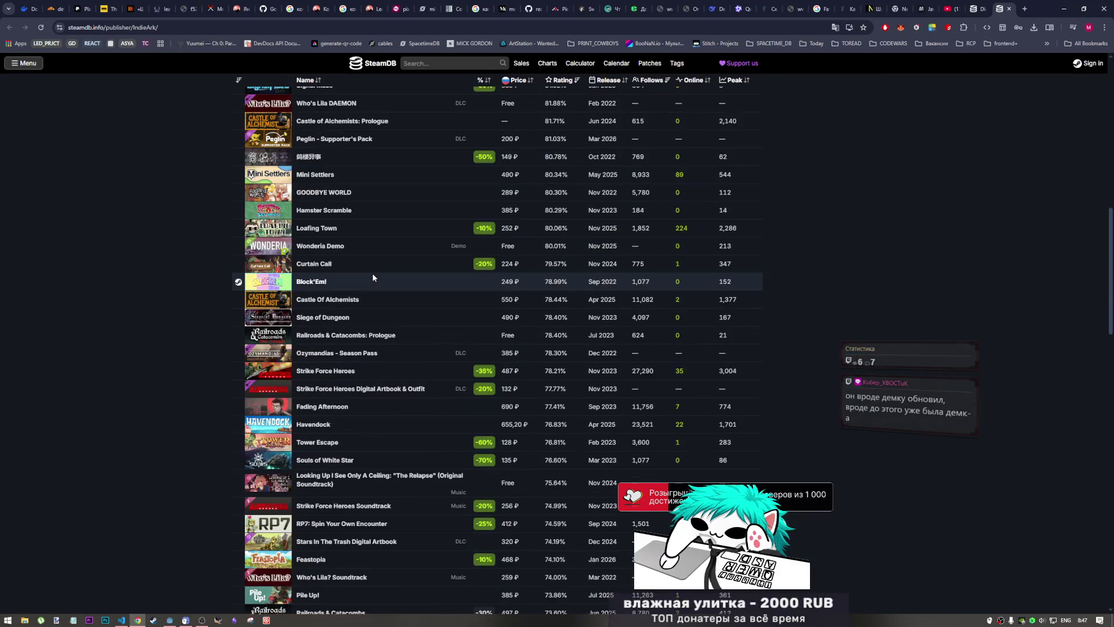
scroll(341, 376, "down", 3)
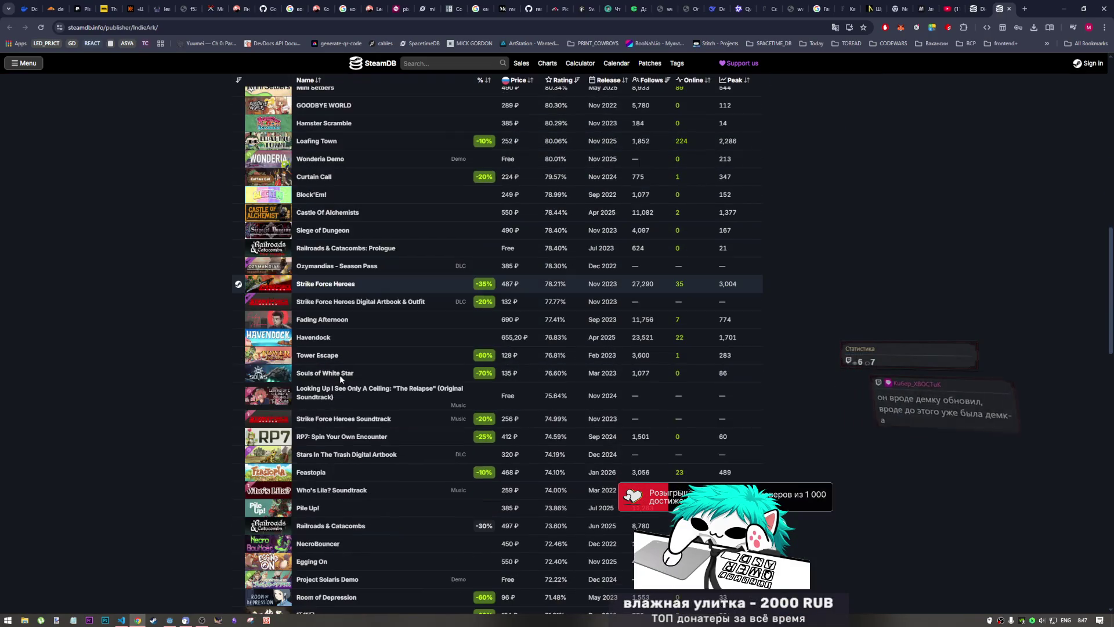
scroll(347, 332, "down", 2)
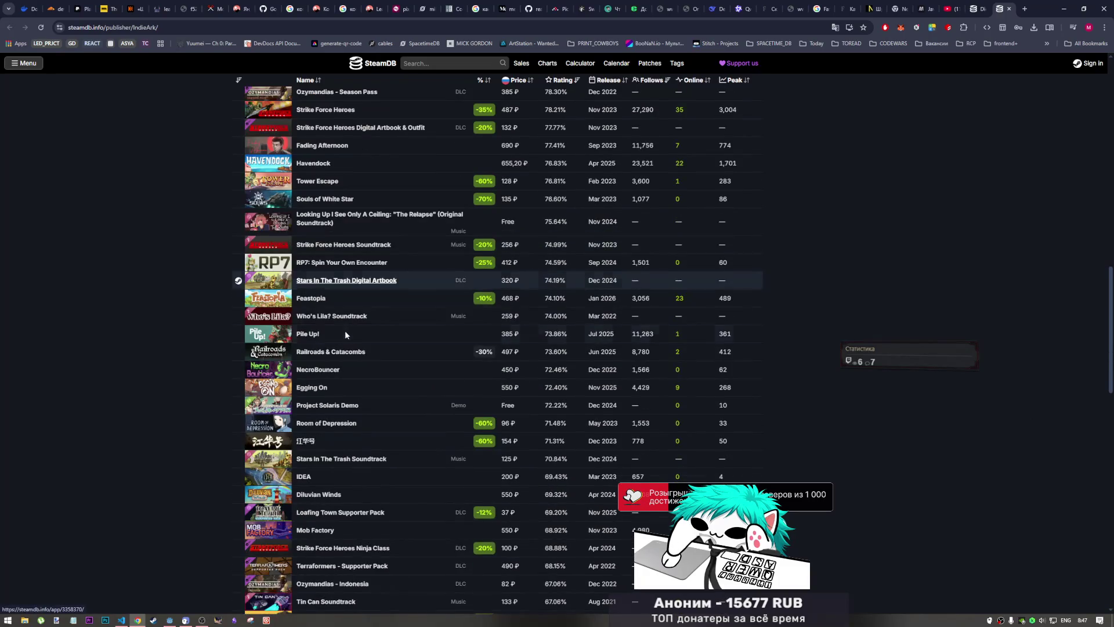
scroll(345, 332, "down", 6)
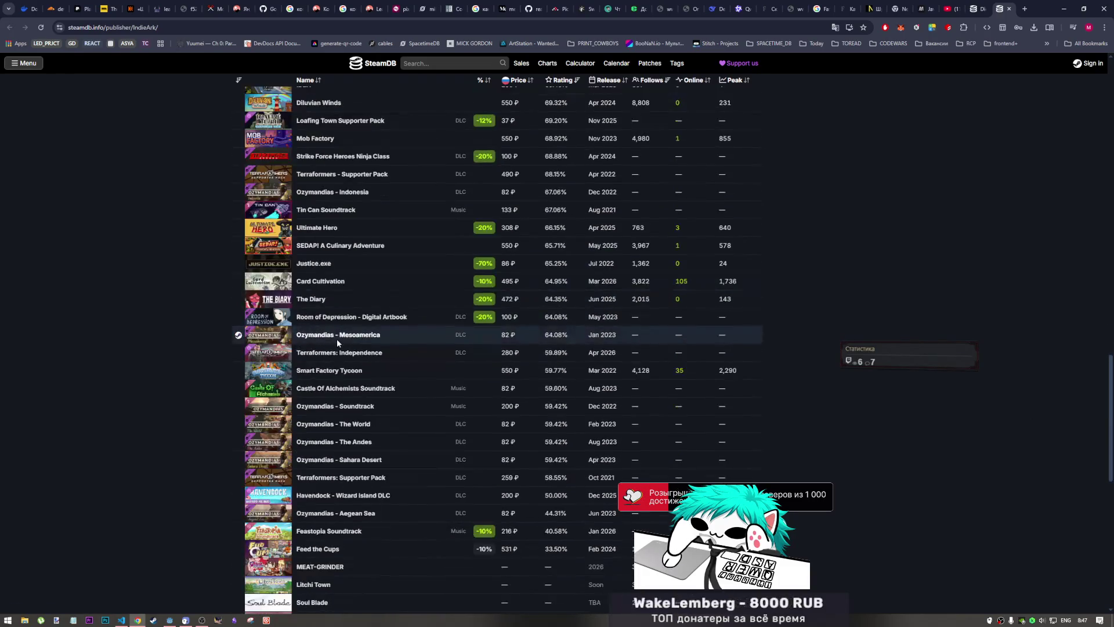
scroll(337, 343, "down", 1)
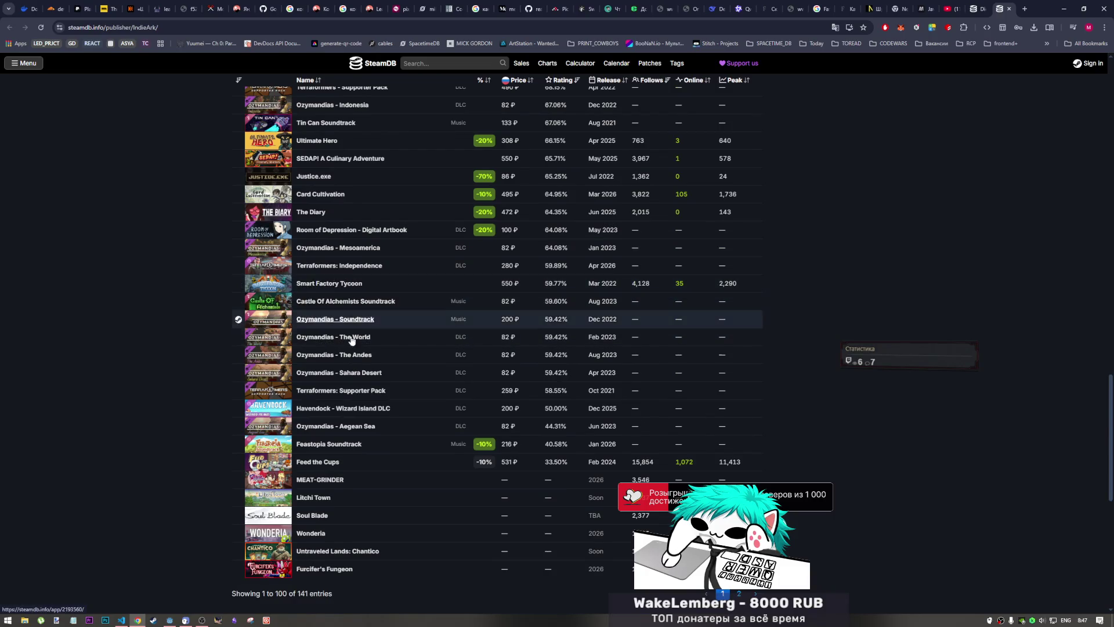
scroll(352, 343, "down", 2)
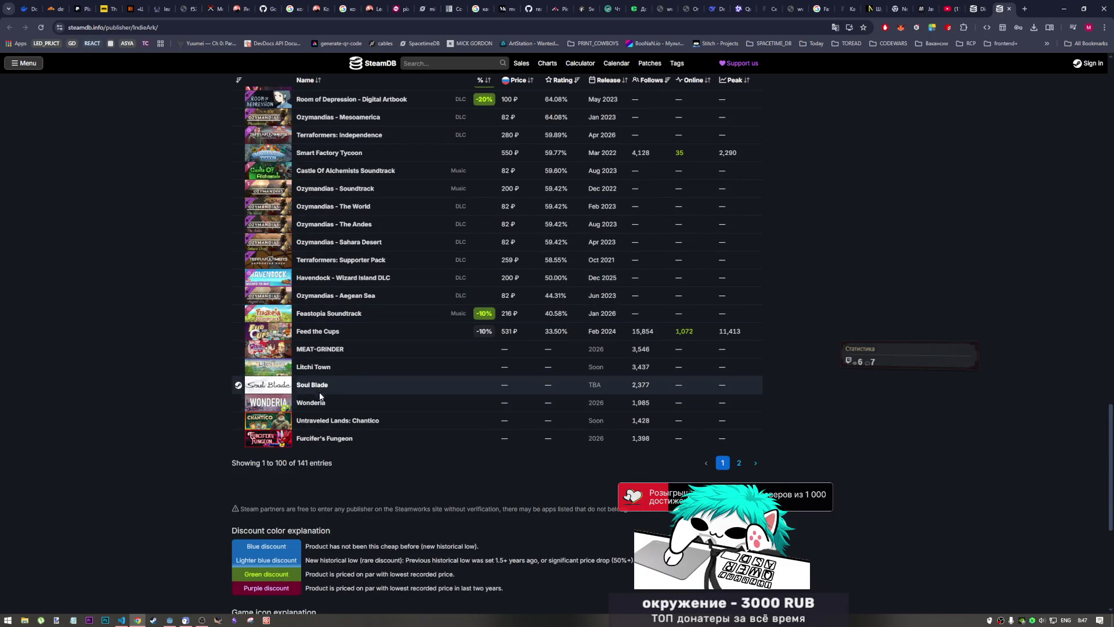
mouse_move(322, 388)
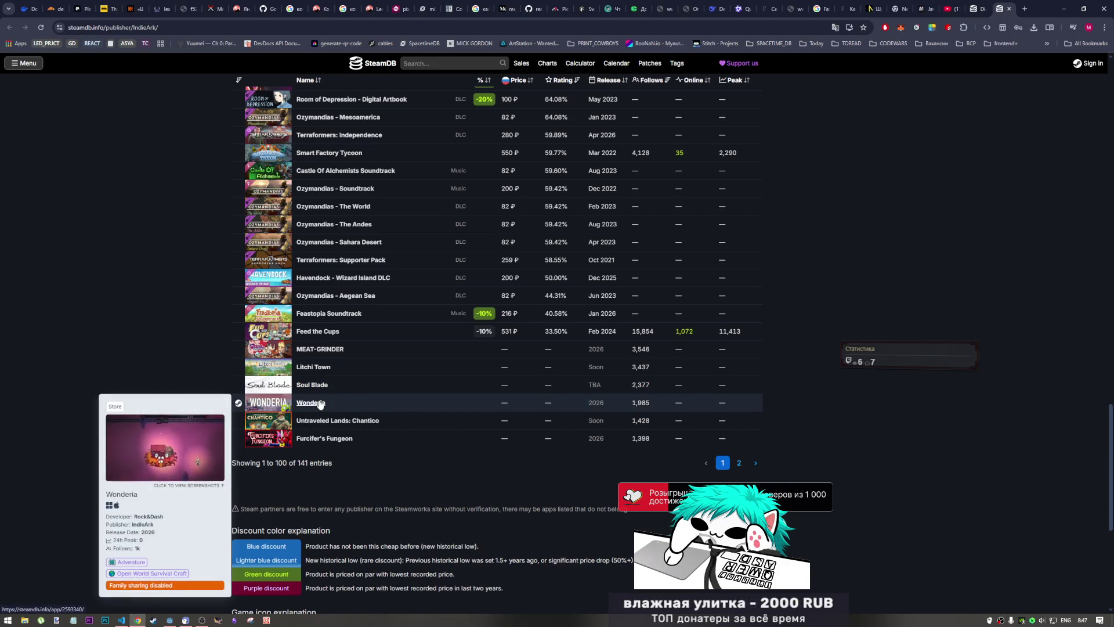
mouse_move(328, 442)
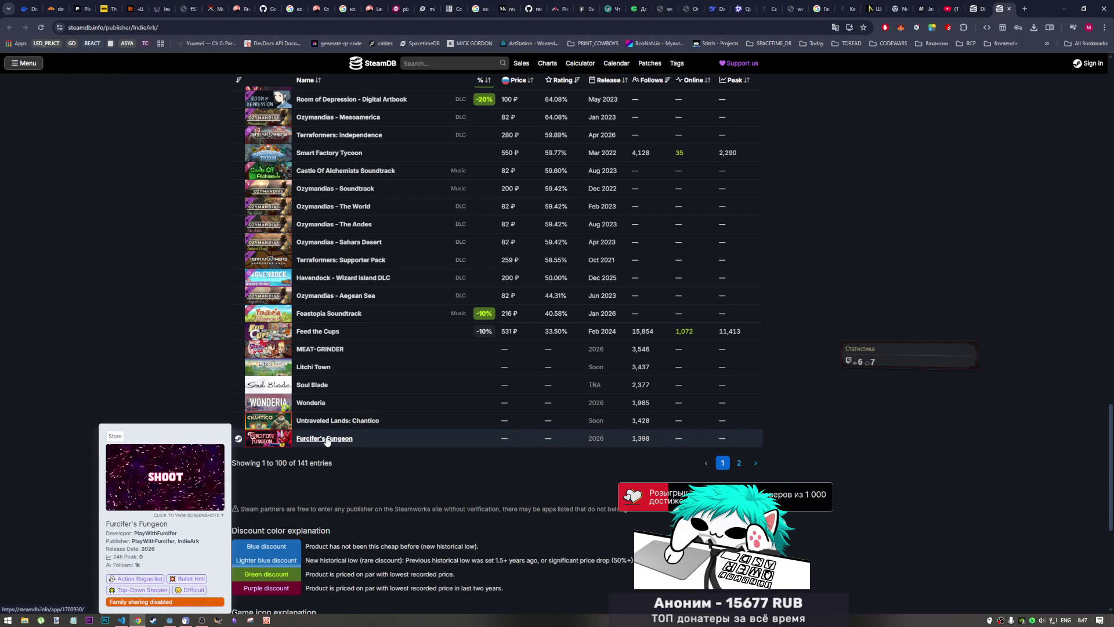
scroll(327, 440, "up", 10)
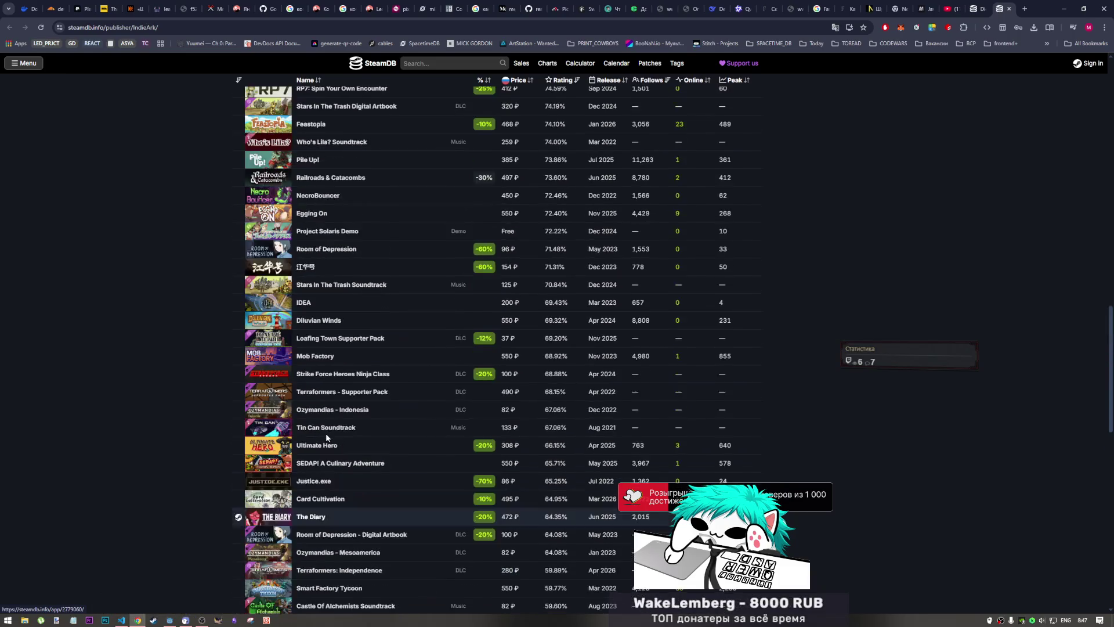
scroll(326, 437, "up", 6)
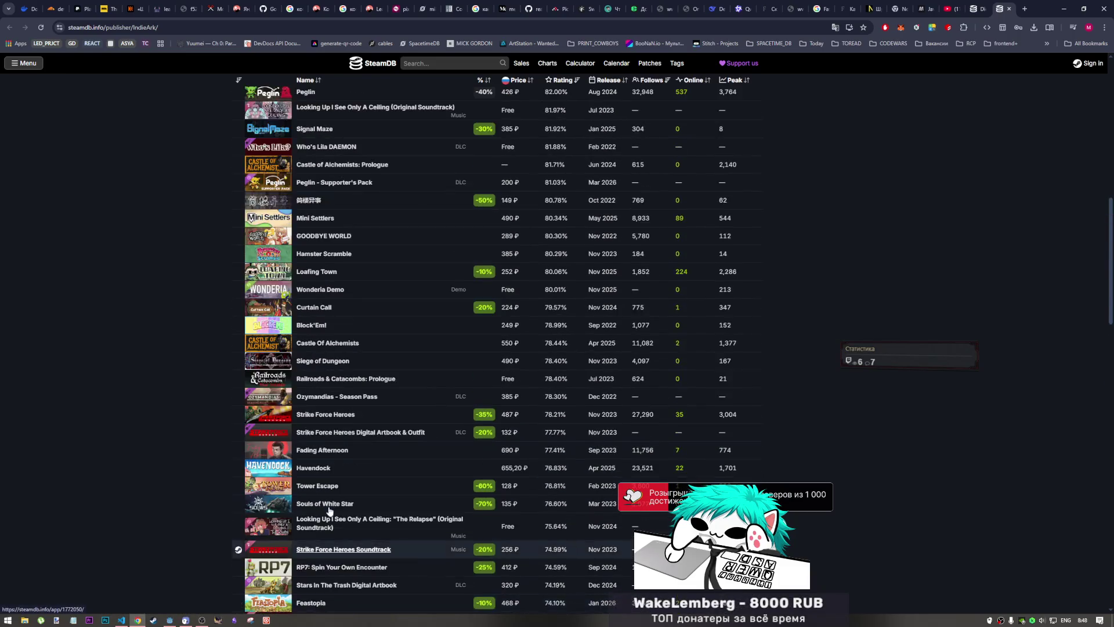
scroll(323, 499, "down", 5)
scroll(323, 495, "up", 4)
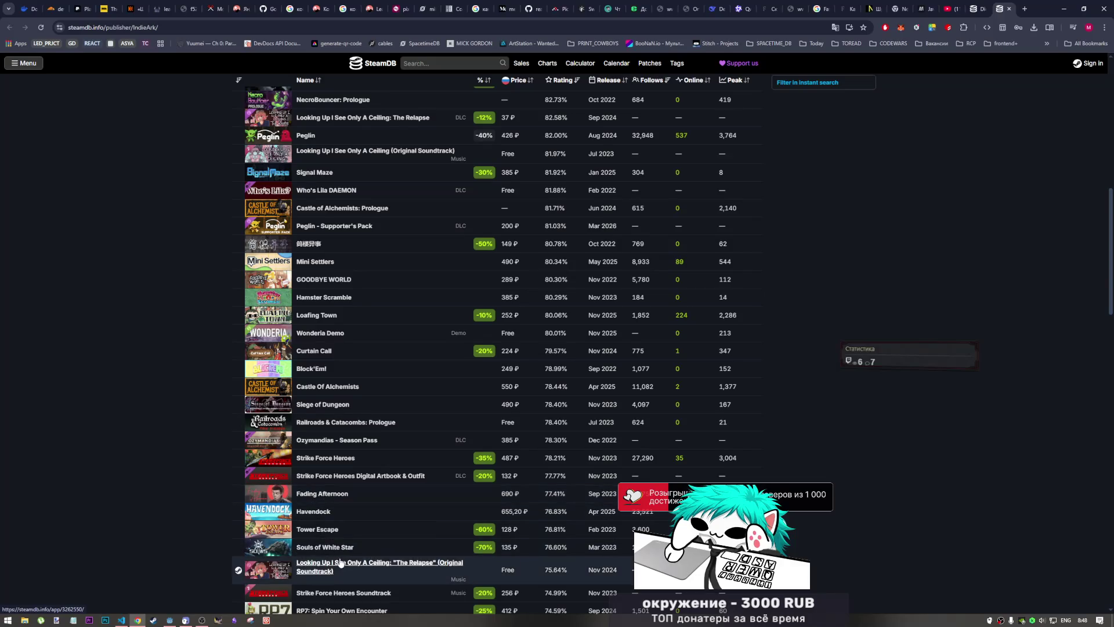
scroll(331, 510, "up", 5)
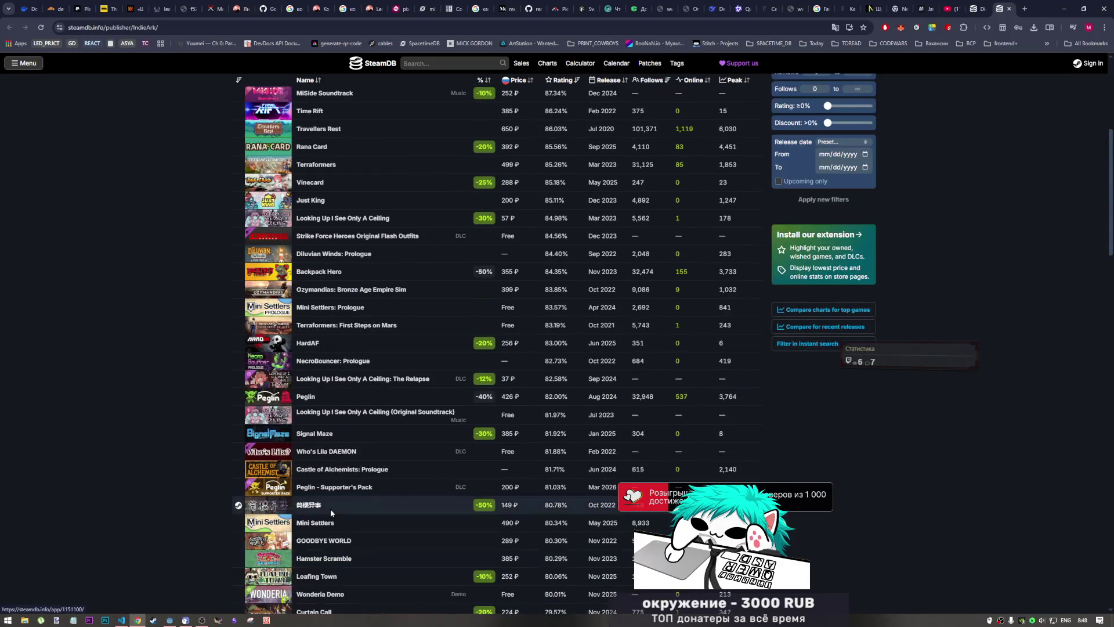
scroll(327, 503, "up", 6)
scroll(322, 490, "down", 2)
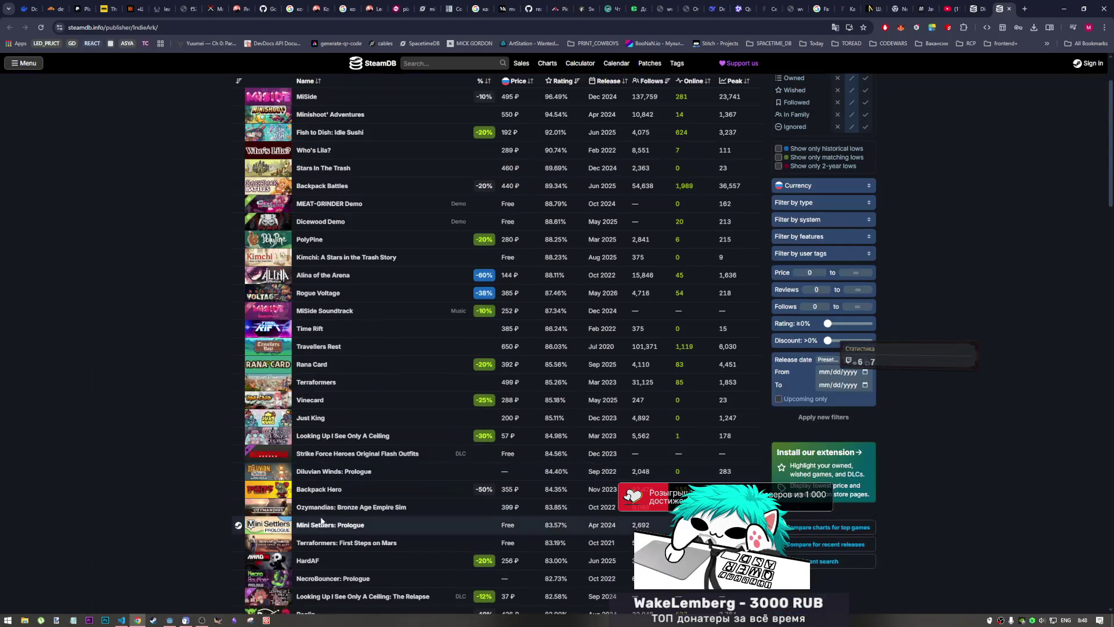
mouse_move(324, 492)
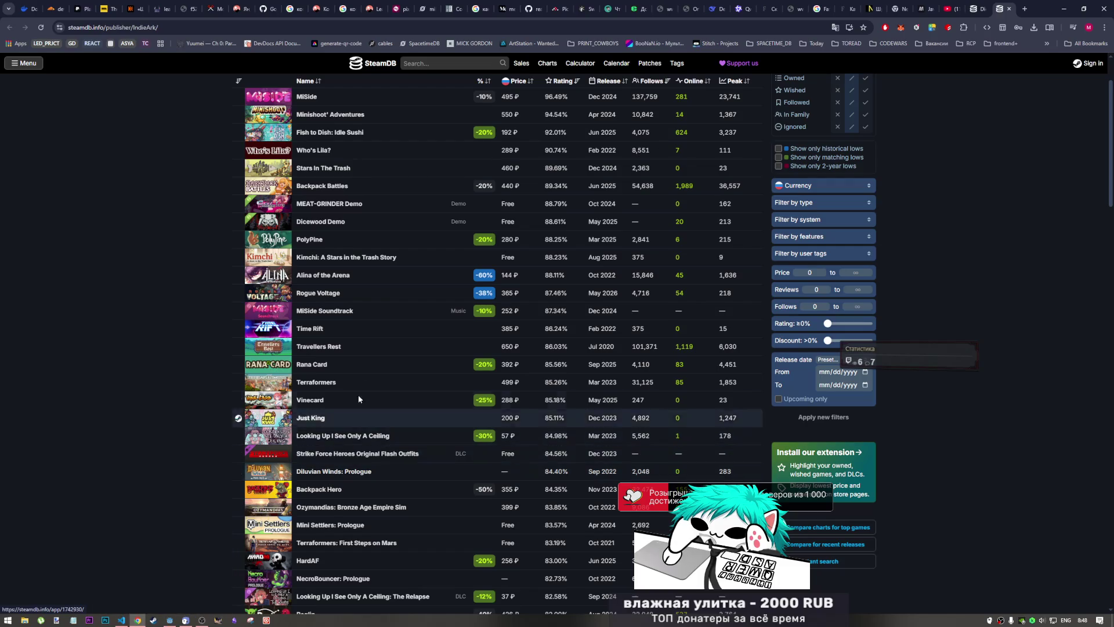
scroll(353, 388, "up", 1)
scroll(349, 395, "up", 1)
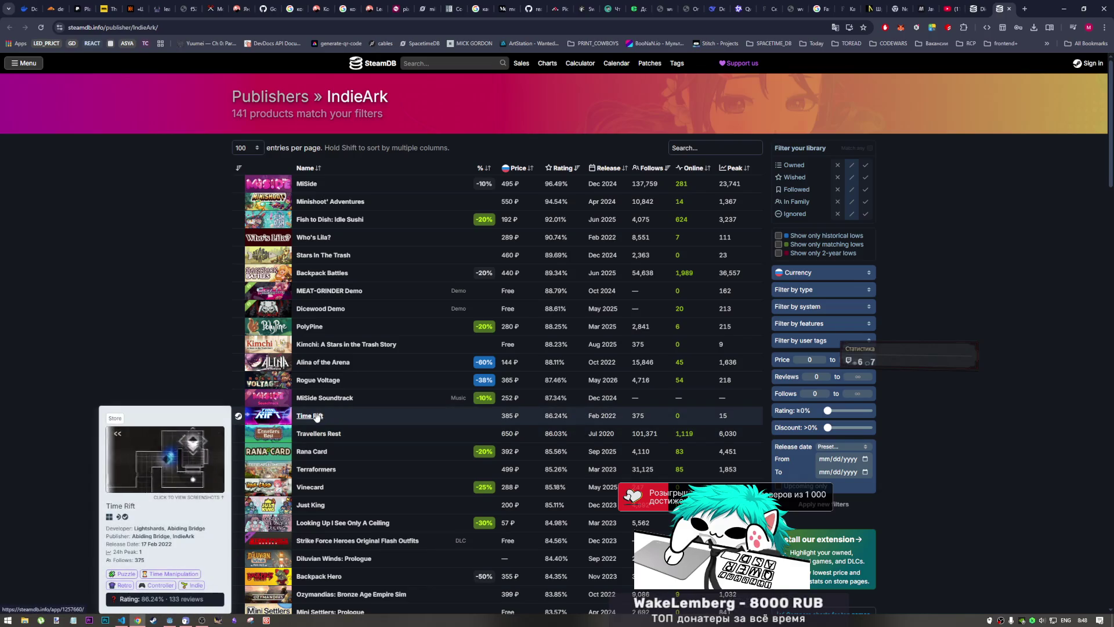
mouse_move(335, 361)
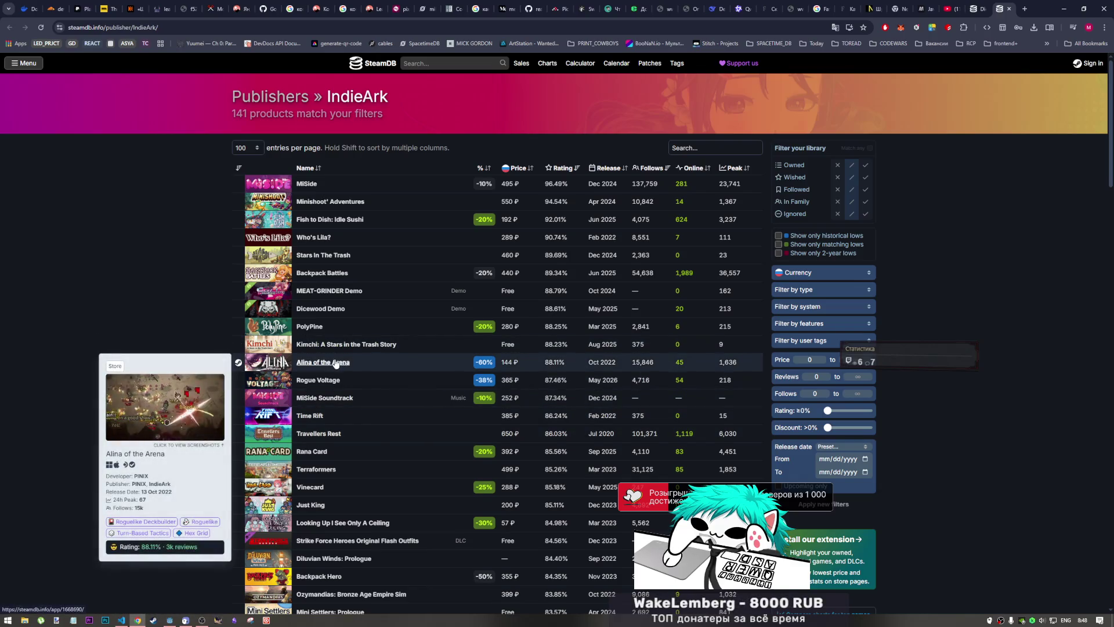
mouse_move(308, 329)
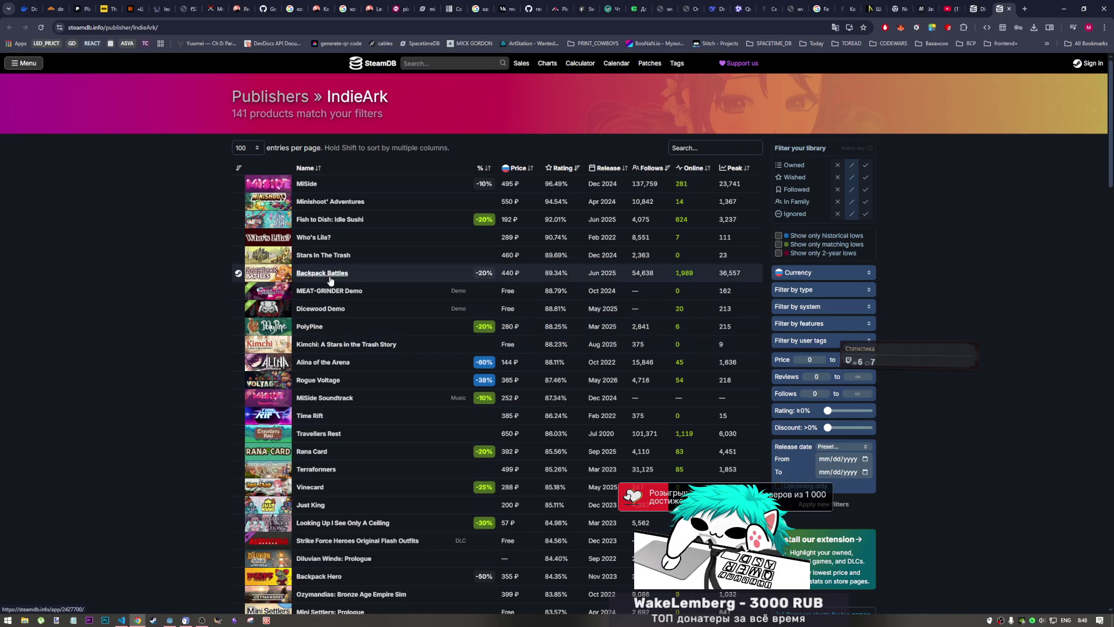
mouse_move(324, 276)
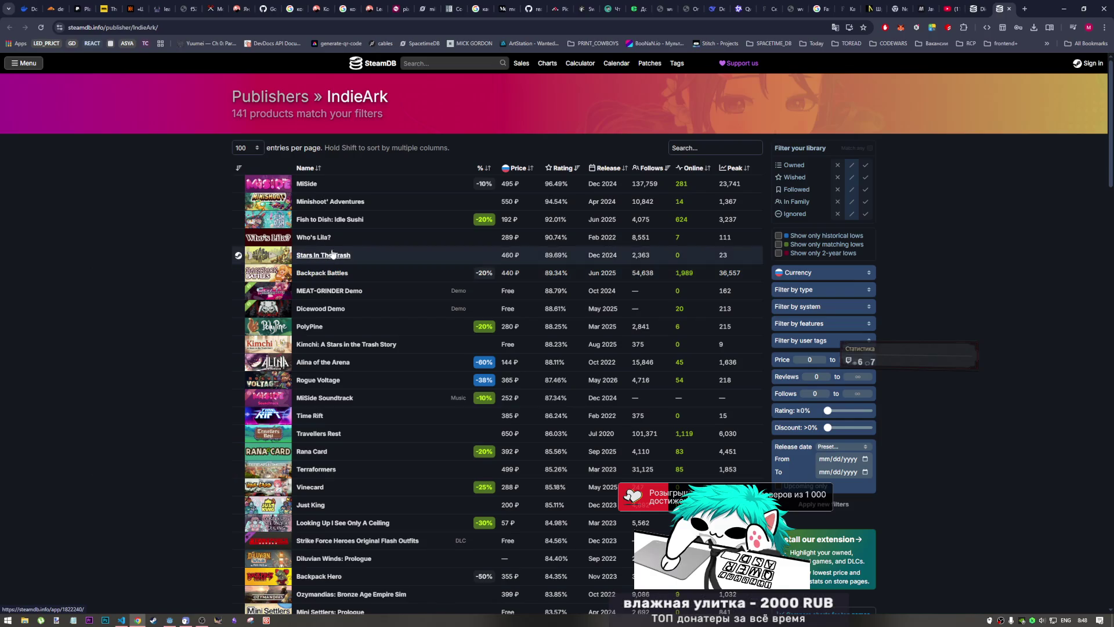
mouse_move(341, 257)
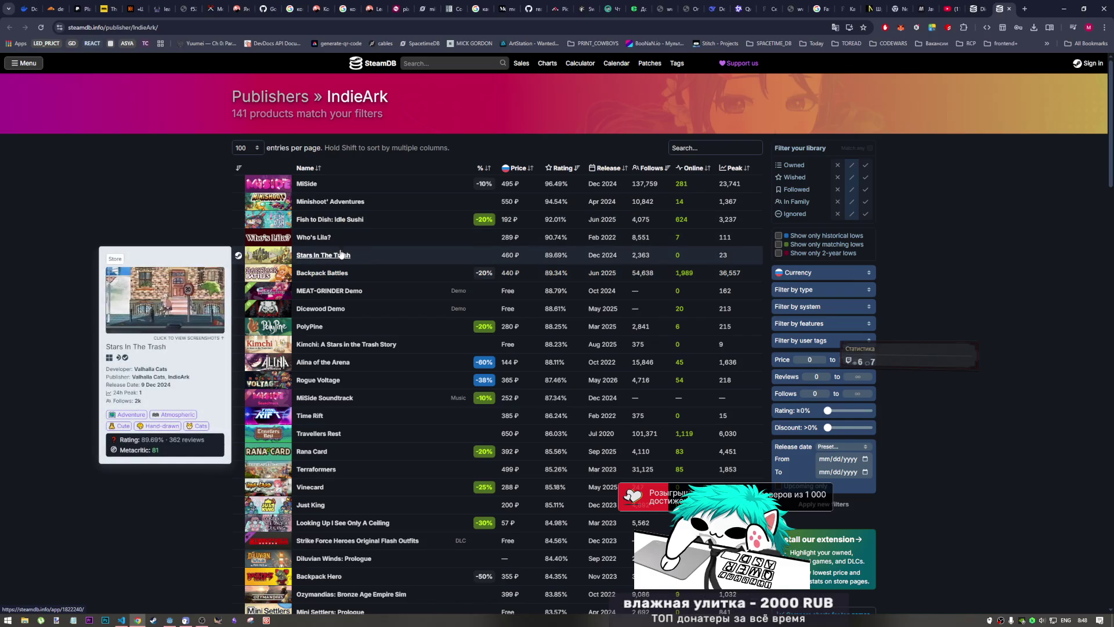
mouse_move(333, 235)
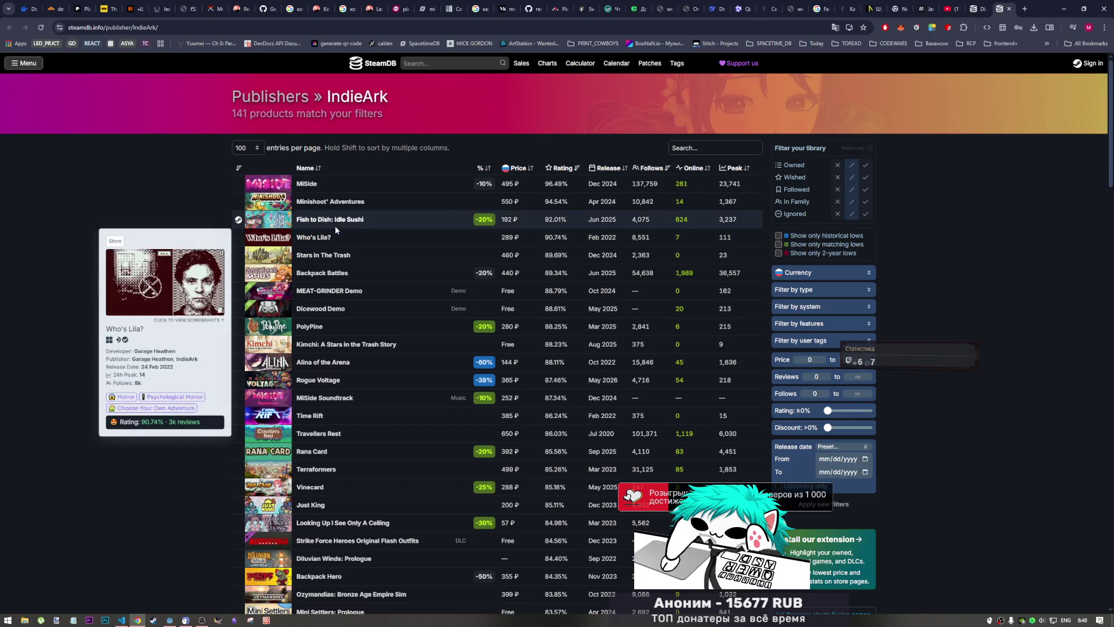
mouse_move(335, 203)
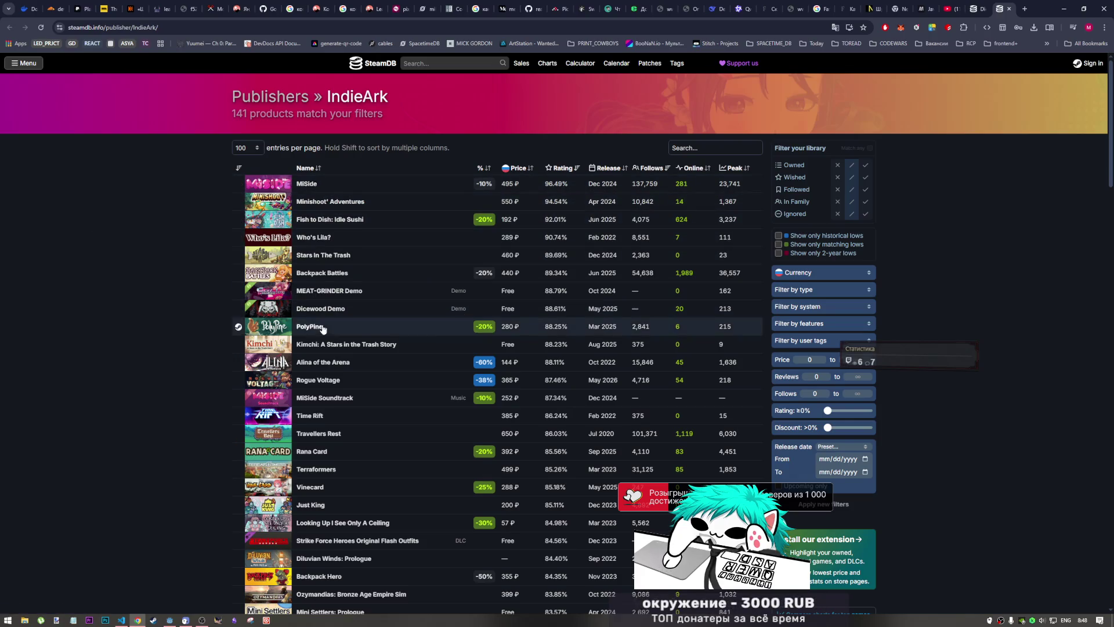
- Close the IndieArk tab, go back from Dicewood Demo, and dismiss the search overlay
left_click(1008, 10)
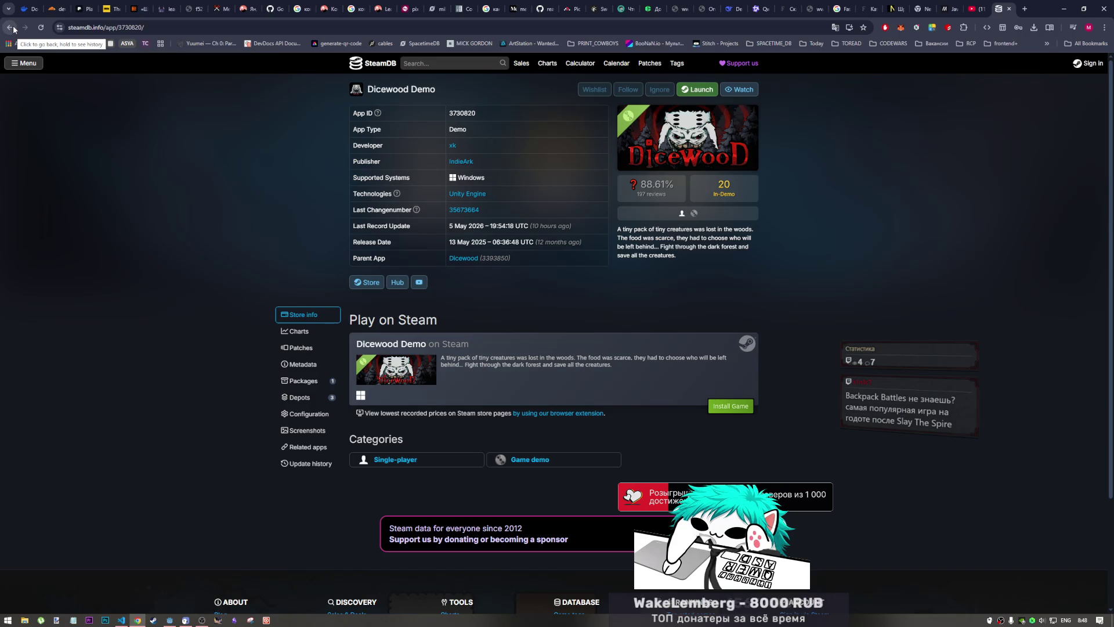
left_click(9, 27)
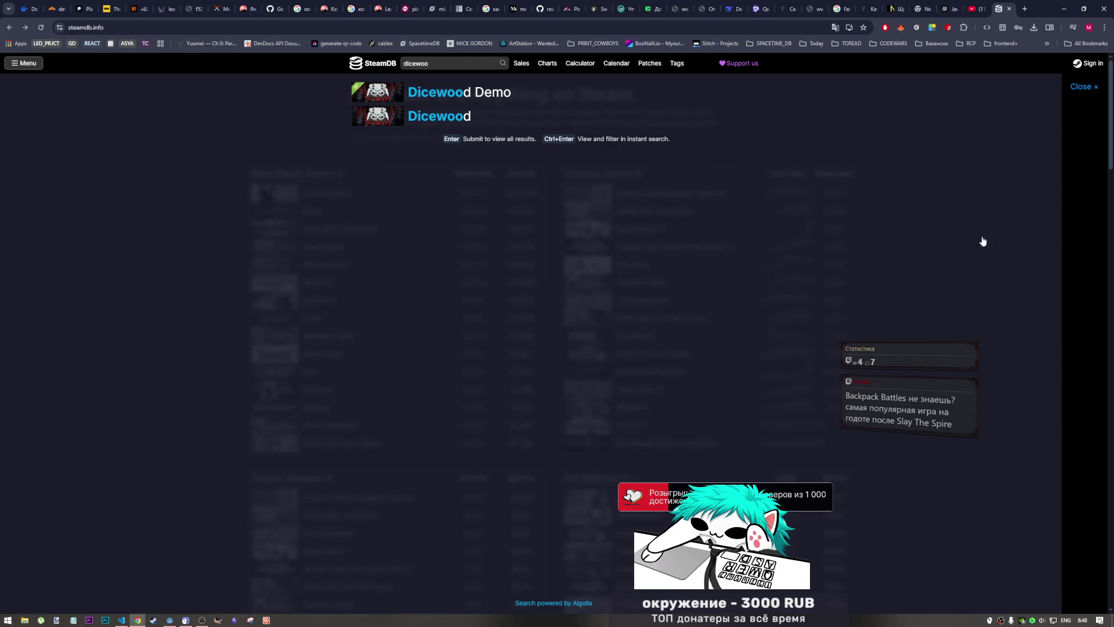
left_click(1096, 277)
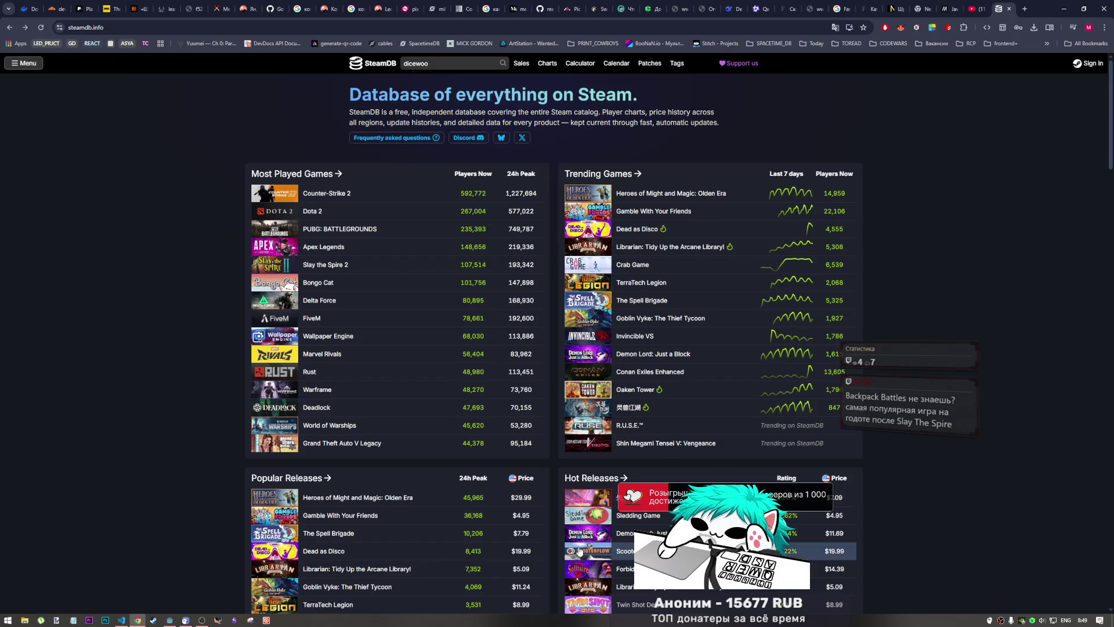
mouse_move(521, 510)
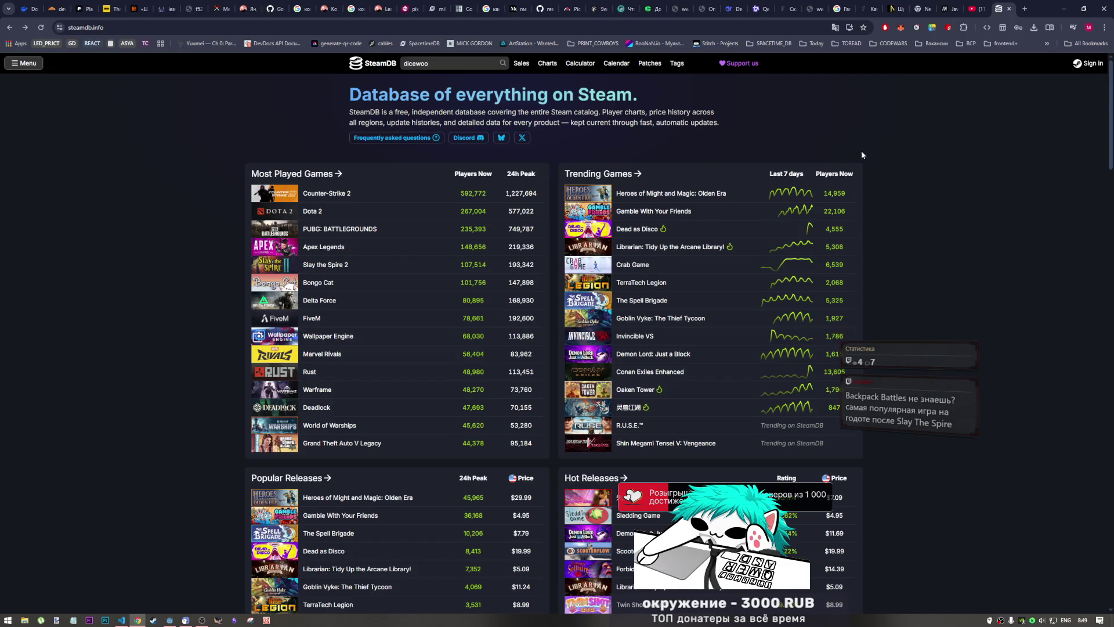
mouse_move(470, 438)
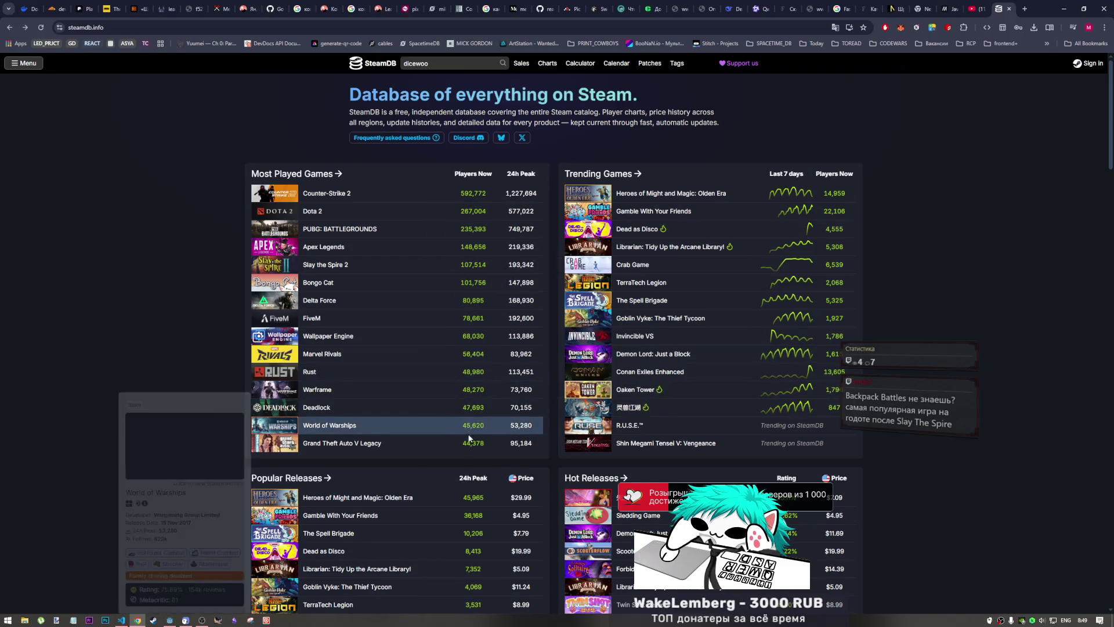
scroll(470, 438, "down", 5)
scroll(470, 438, "up", 5)
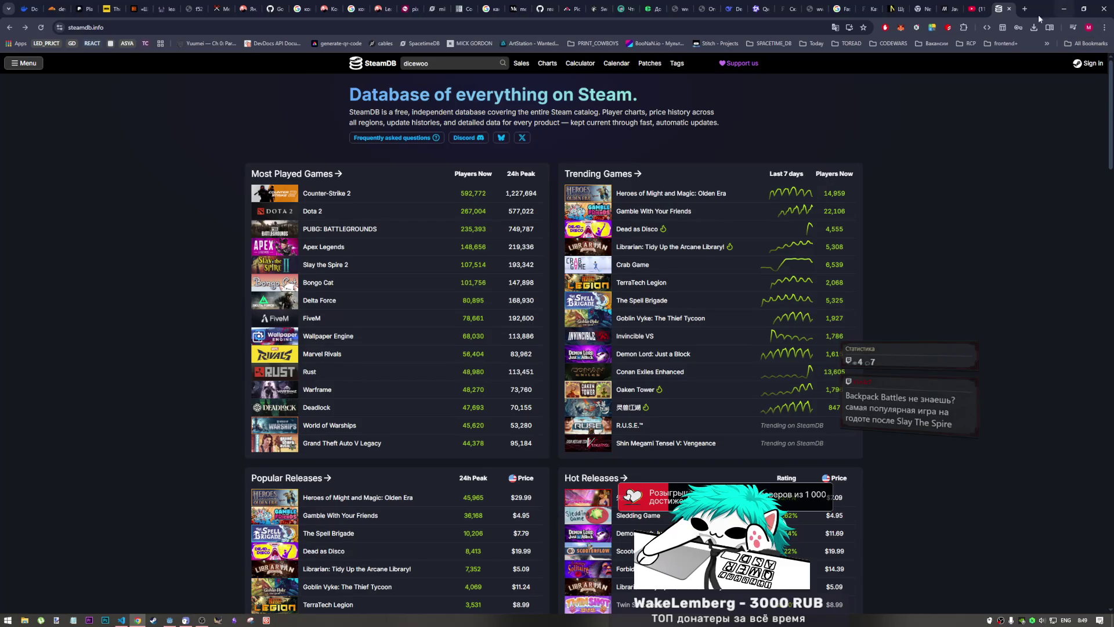
mouse_move(613, 499)
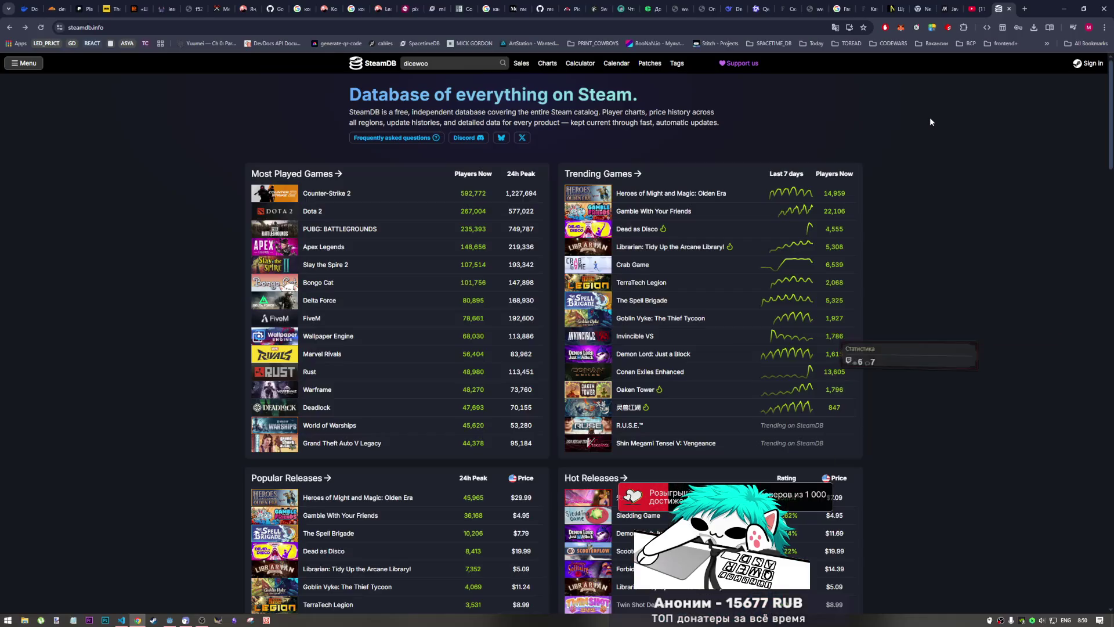
mouse_move(592, 500)
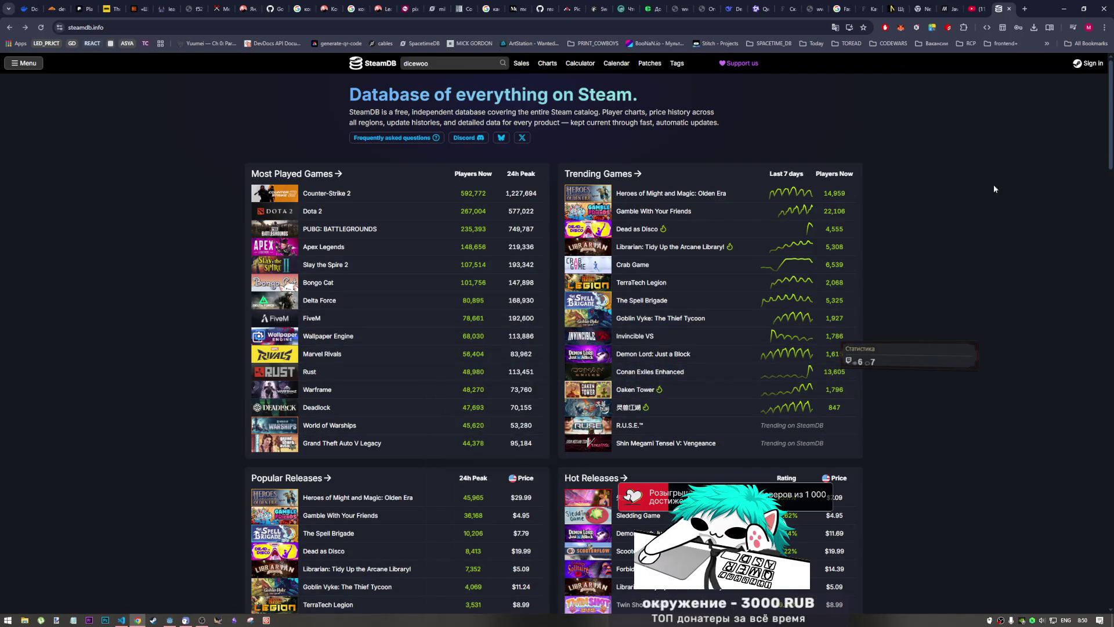
left_click(1009, 9)
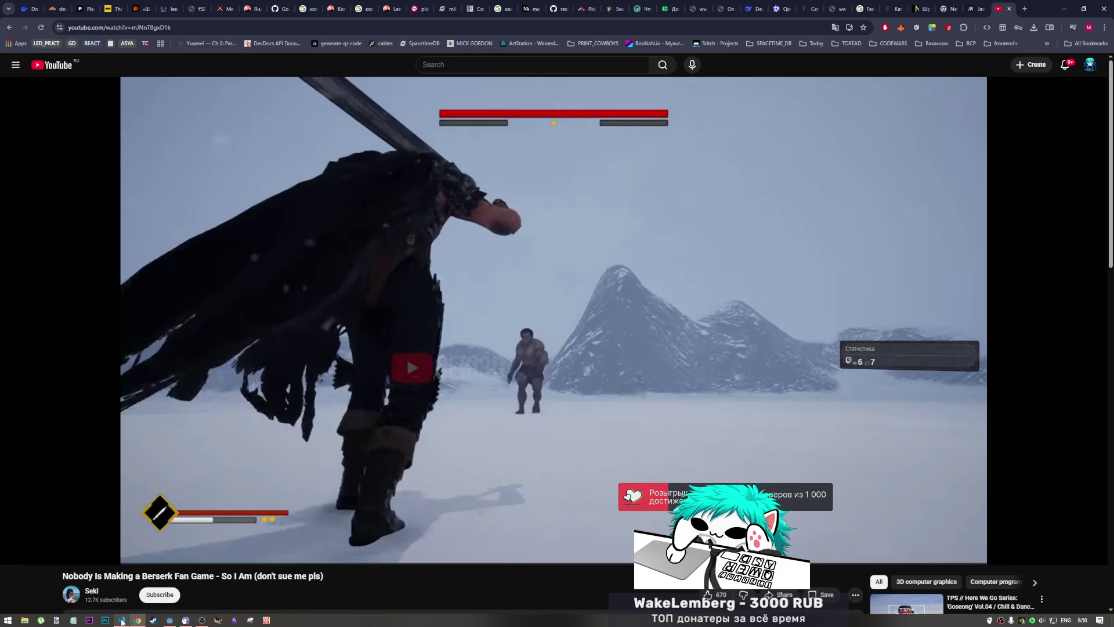
- Bring up and close VS Code, return to the Berserk video, then open a blank tab
mouse_move(122, 619)
left_click(128, 589)
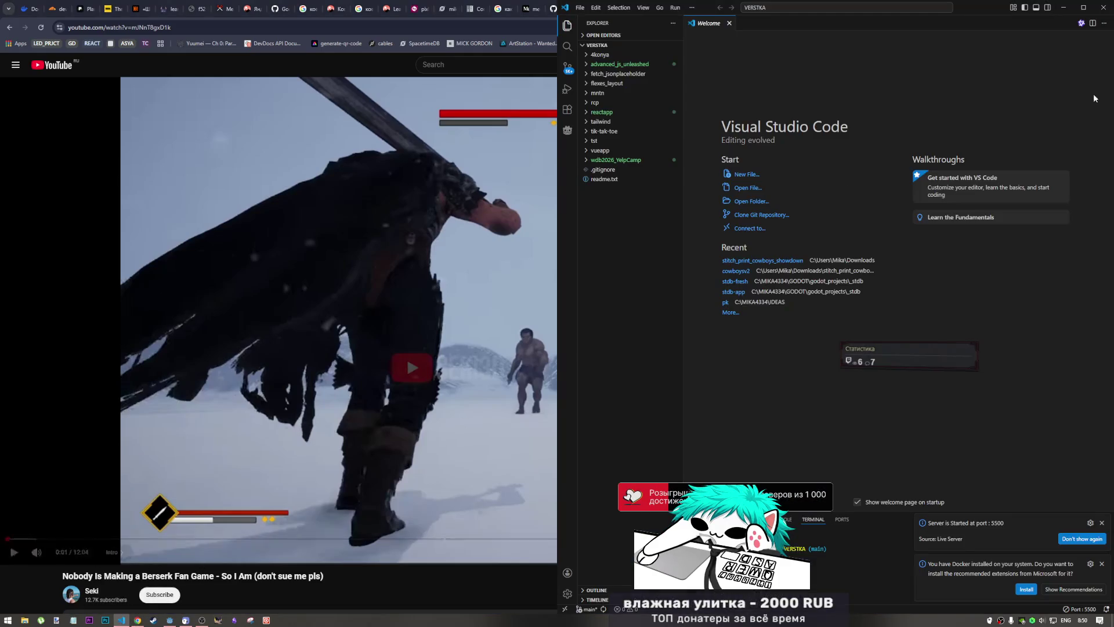
left_click(1103, 8)
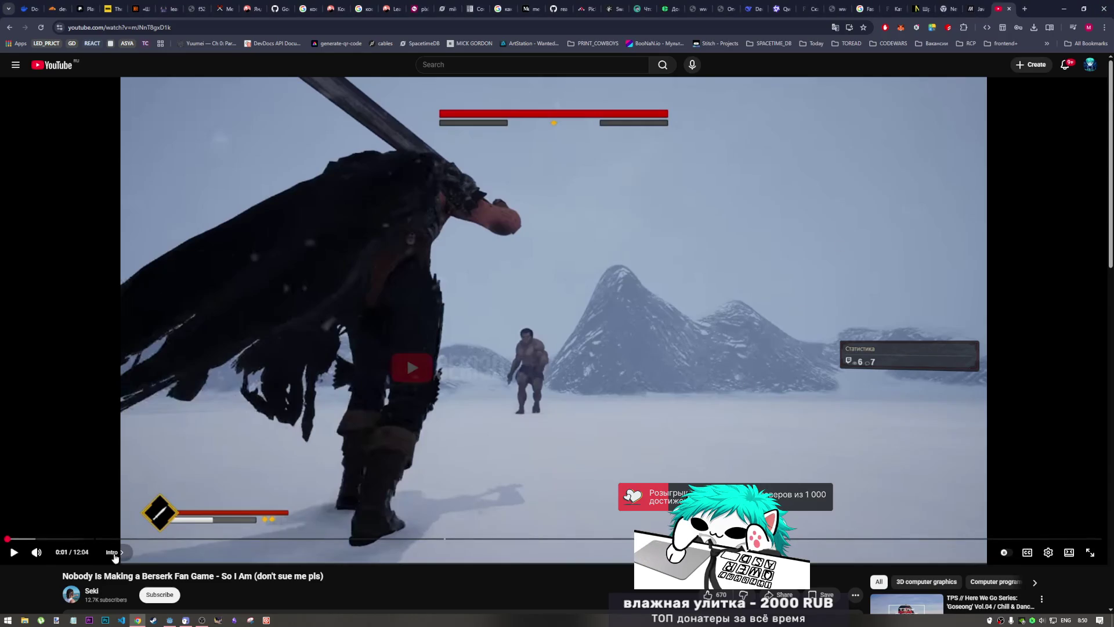
left_click(198, 621)
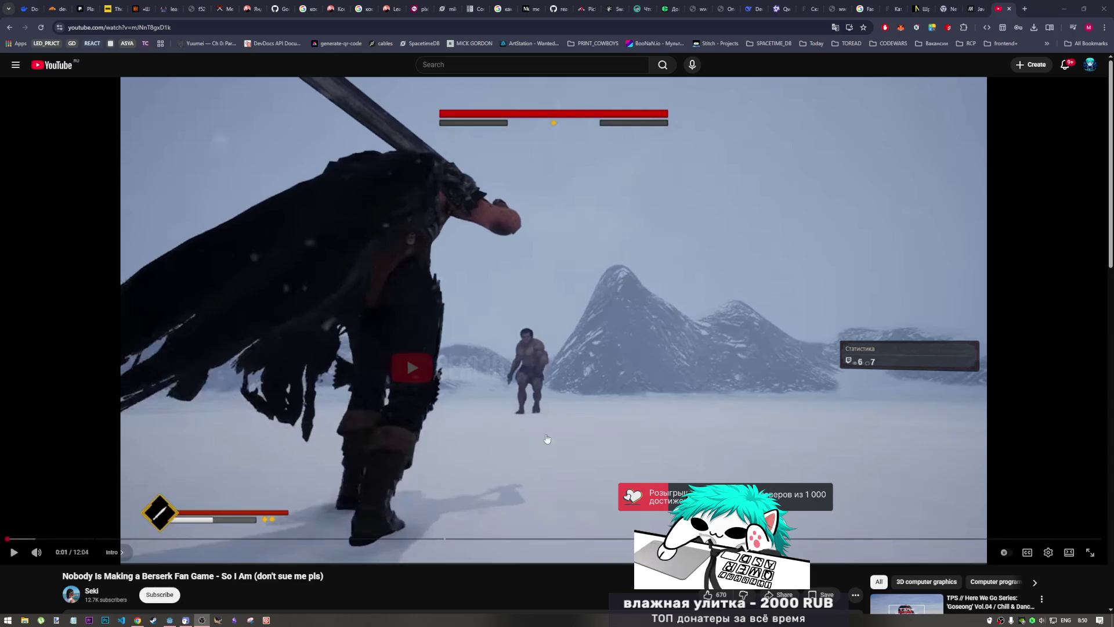
left_click(1024, 9)
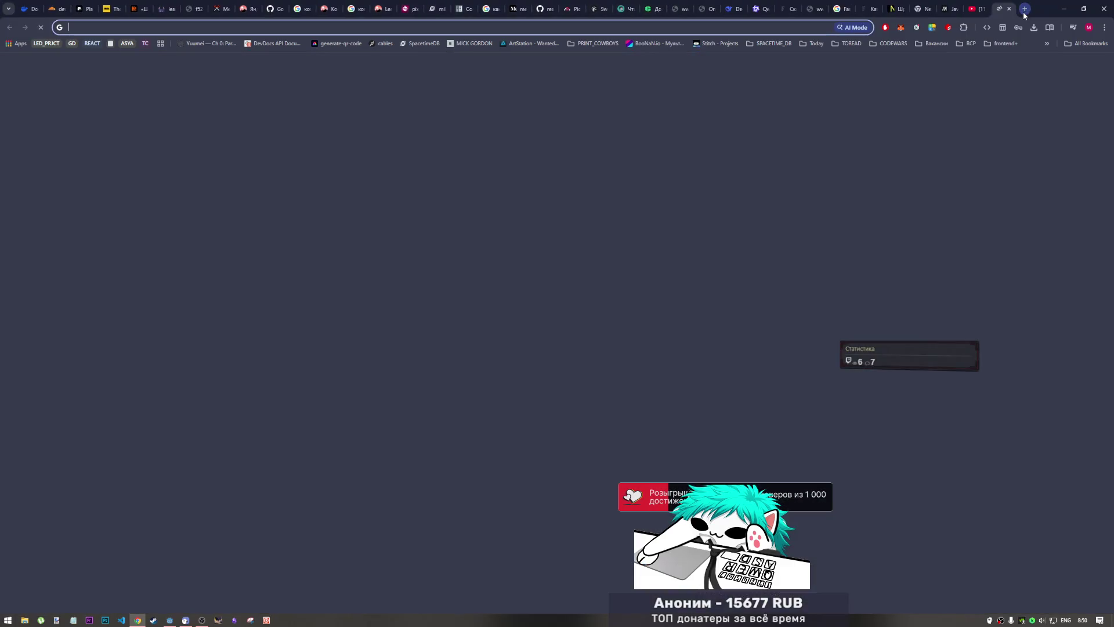
- Search Google for 'timeshift', then clear the query in the search box
type("timeshift")
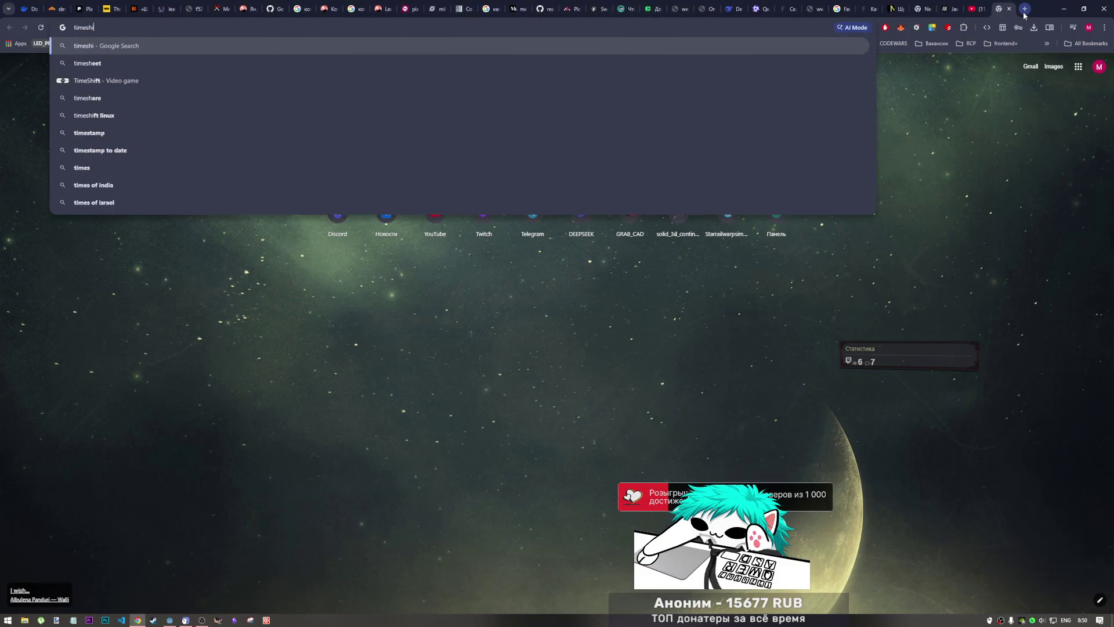
key("Return")
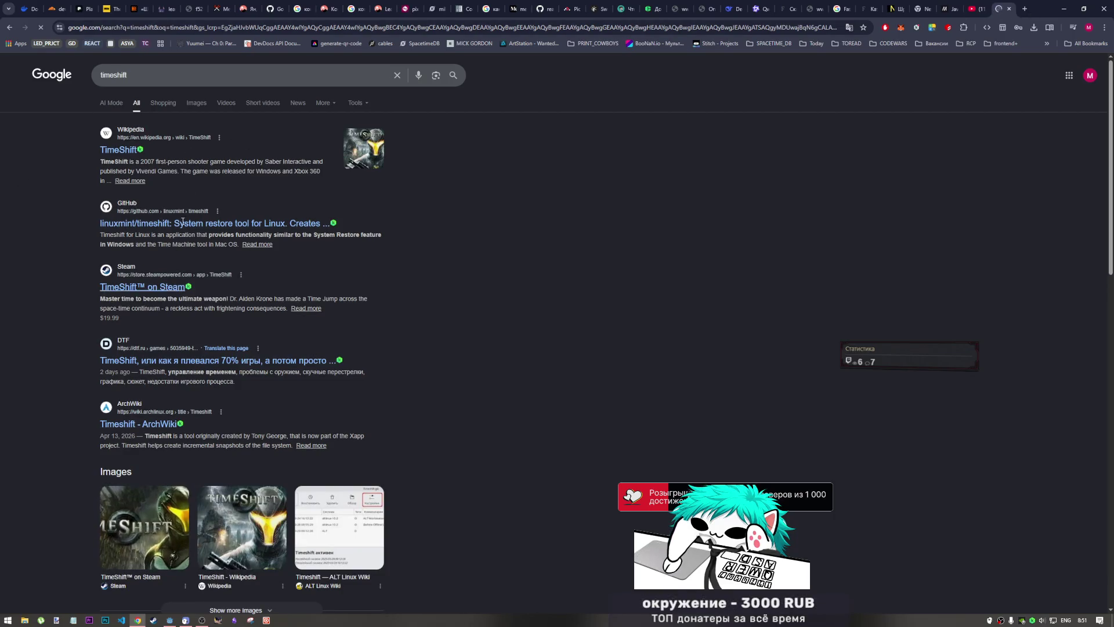
left_click(127, 81)
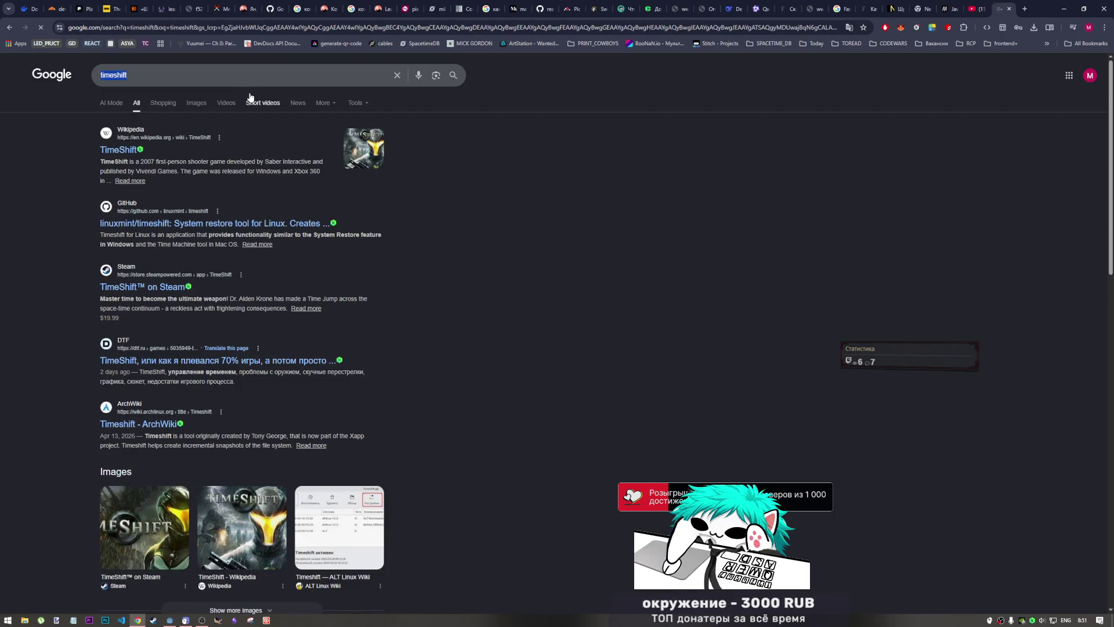
key("ctrl+a")
key("BackSpace")
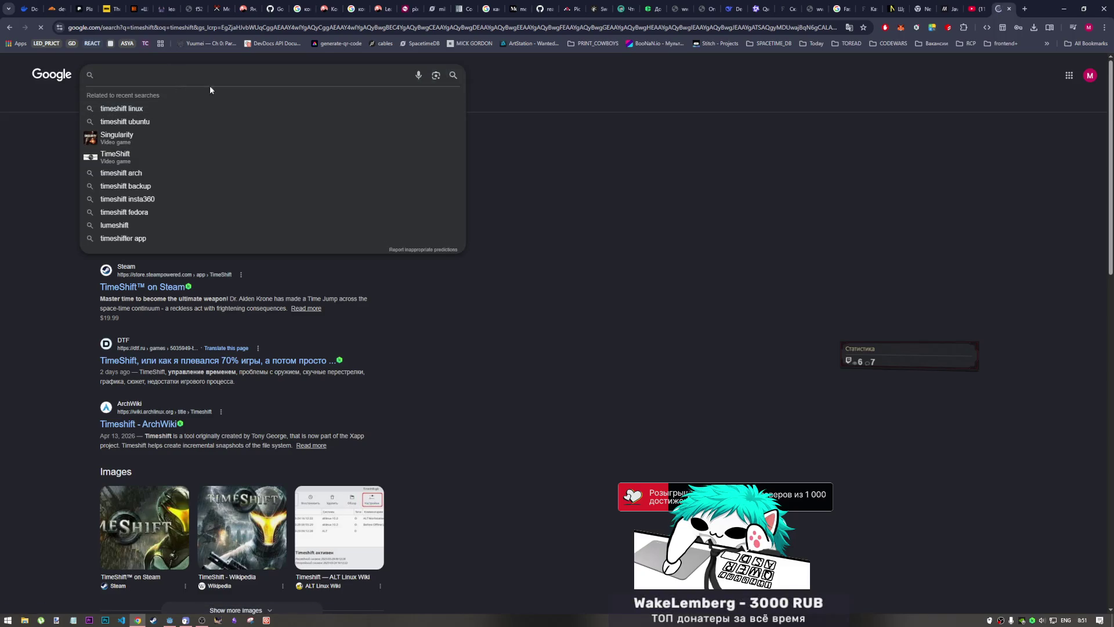
left_click(972, 7)
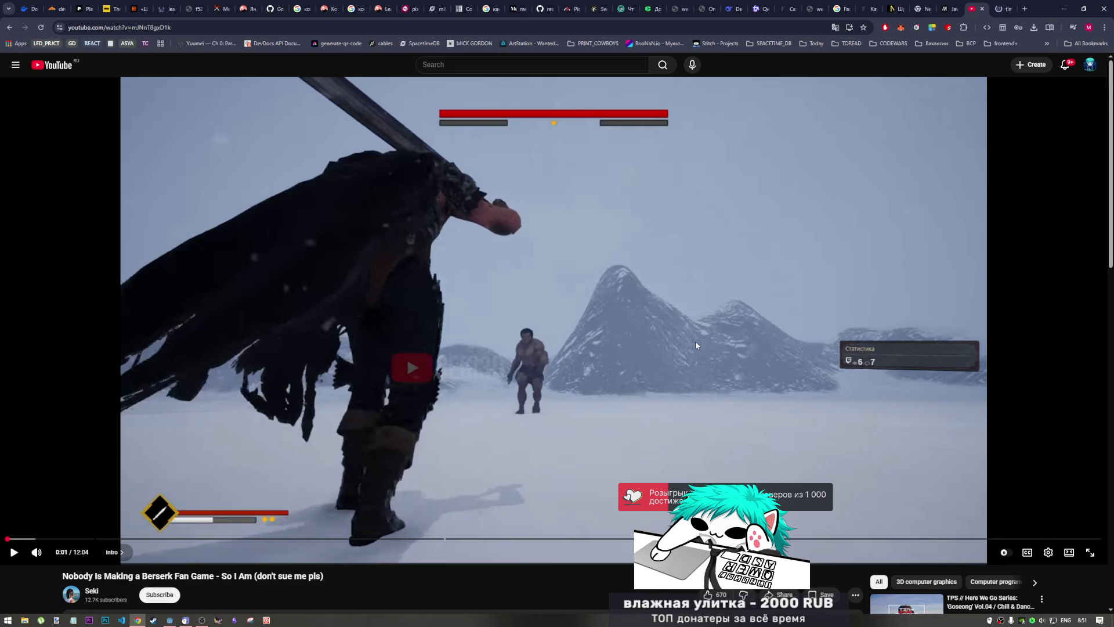
left_click(999, 8)
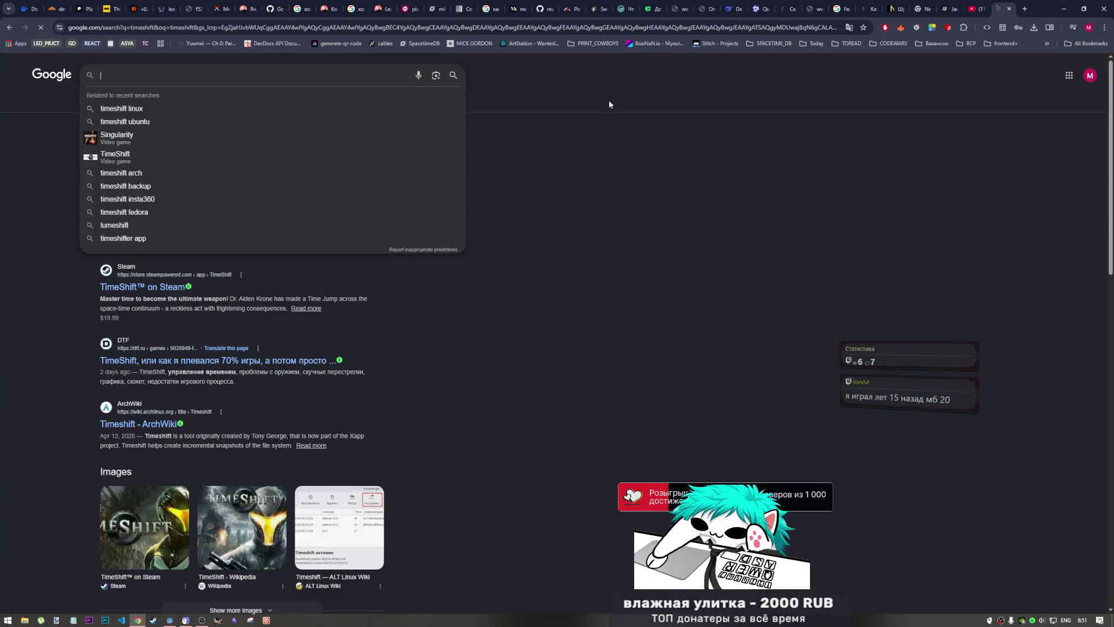
- Search 'night shift', view its image results, go back, and close the results tab
type("night")
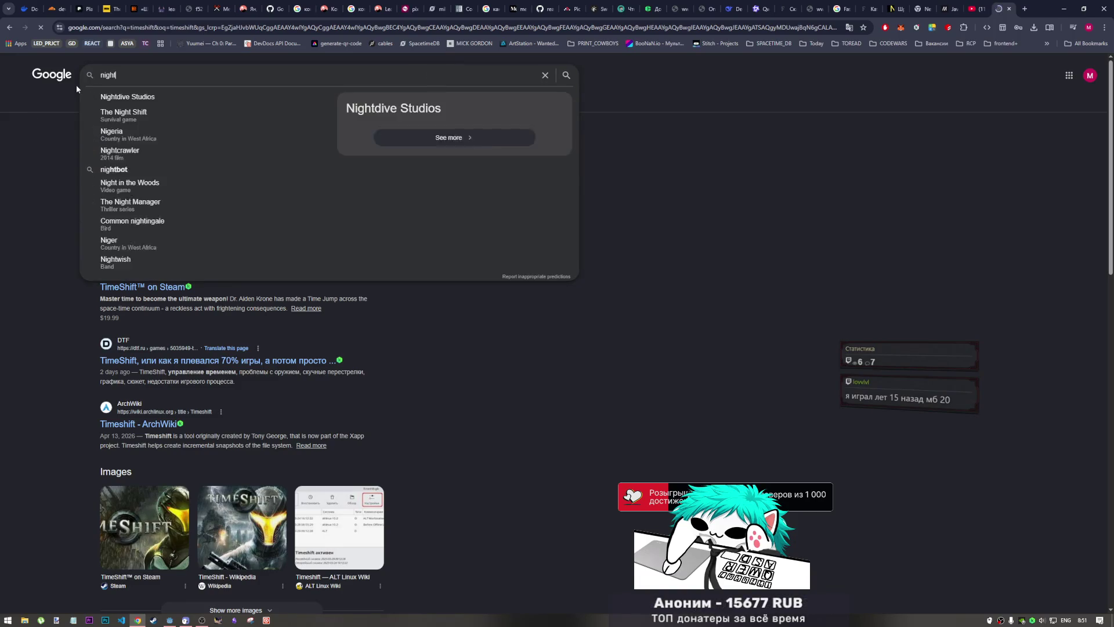
type(" shift")
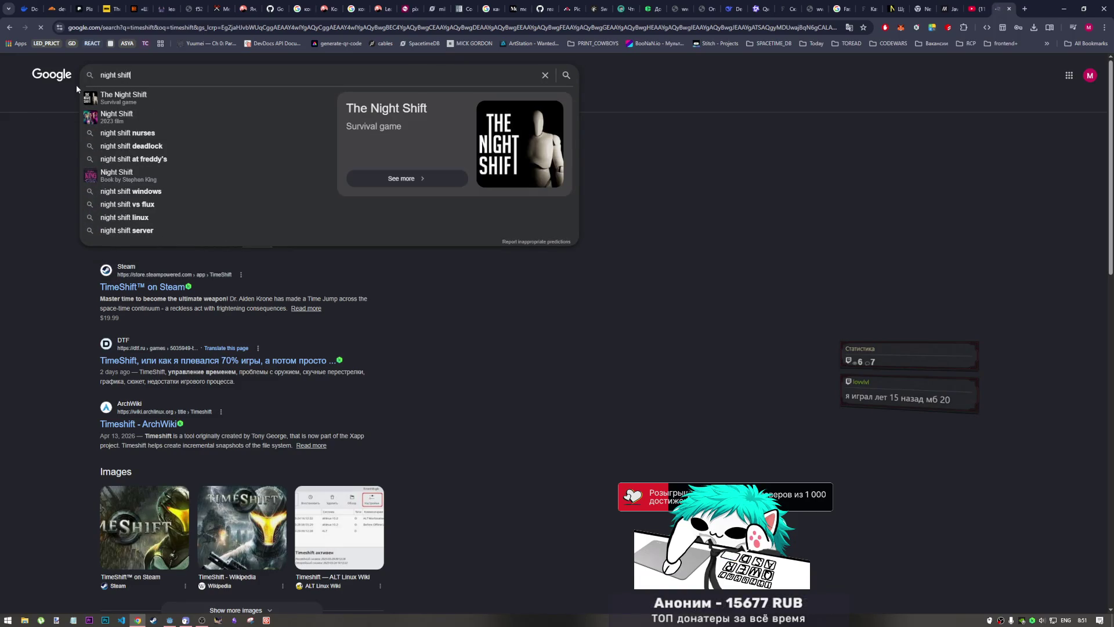
key("Return")
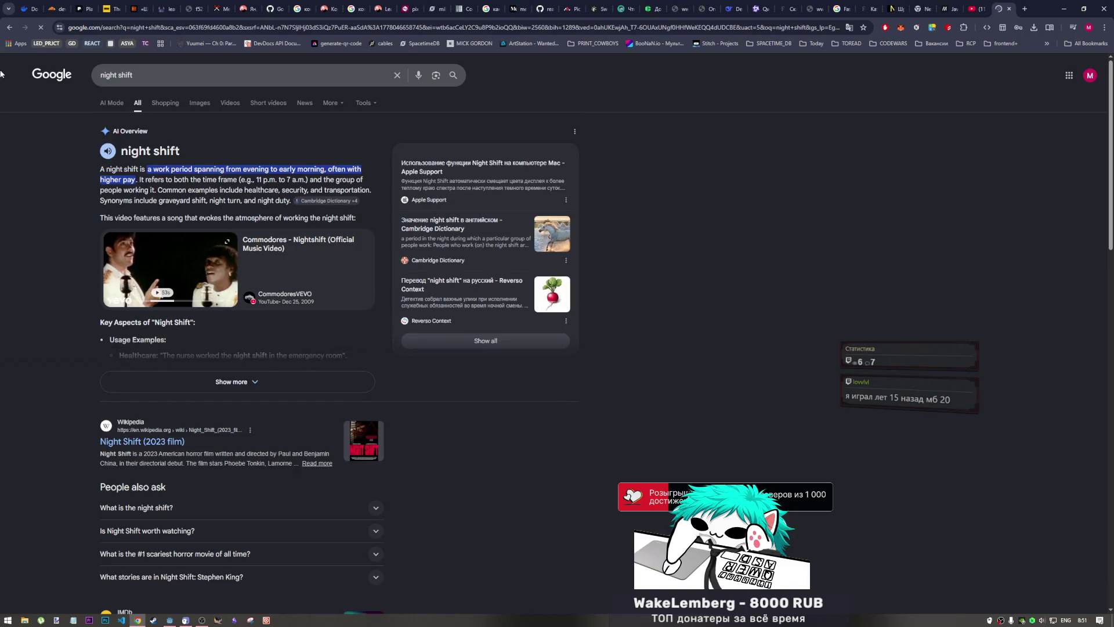
left_click(188, 113)
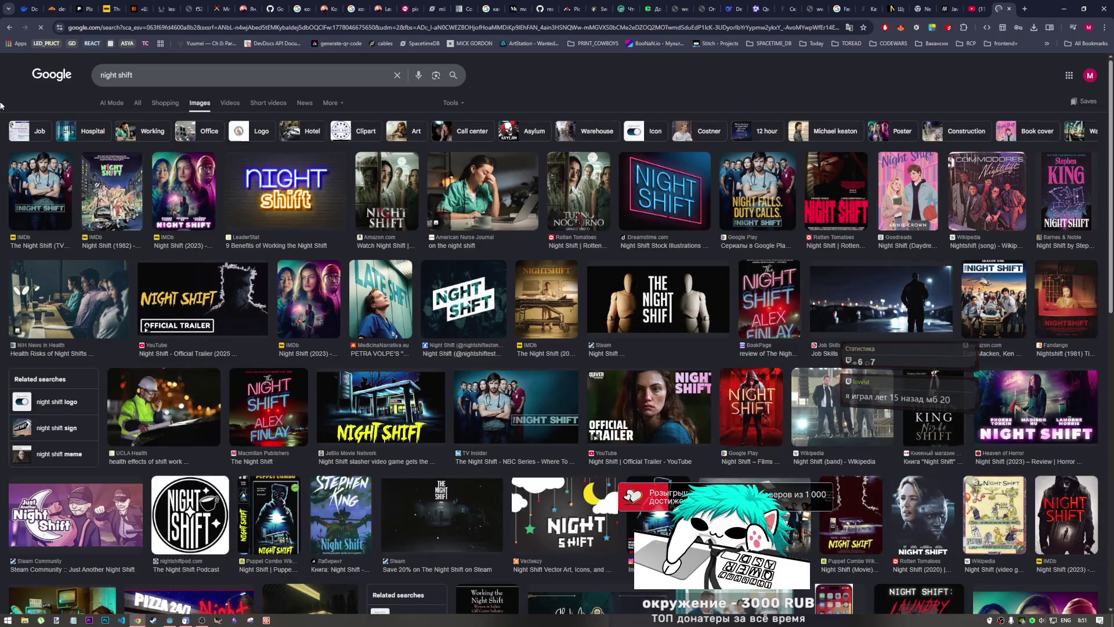
left_click(9, 28)
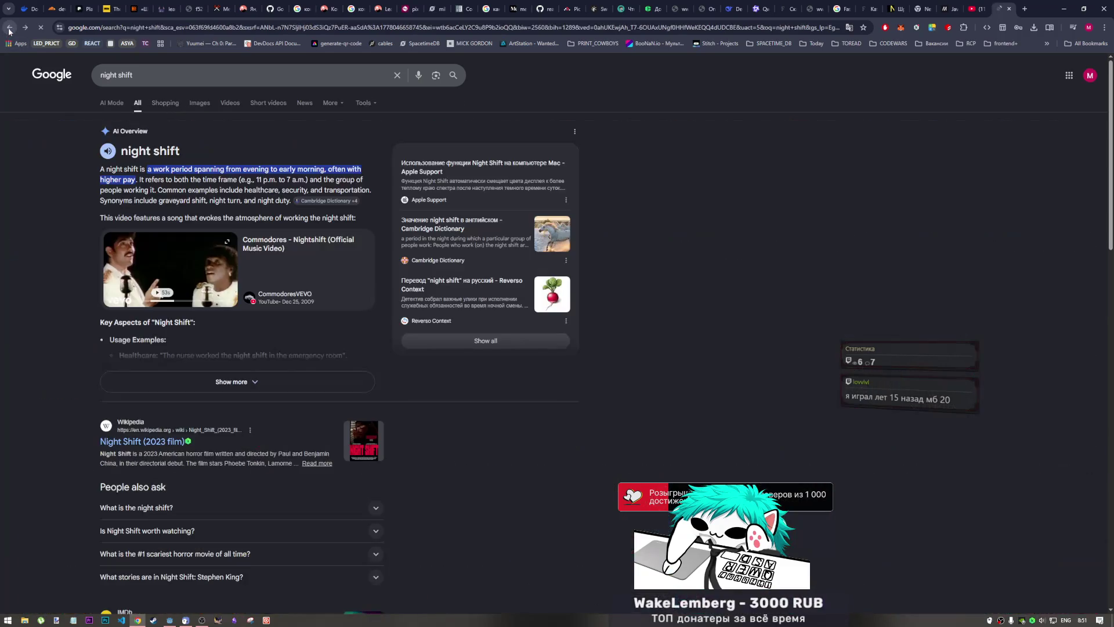
left_click(9, 27)
left_click(1009, 9)
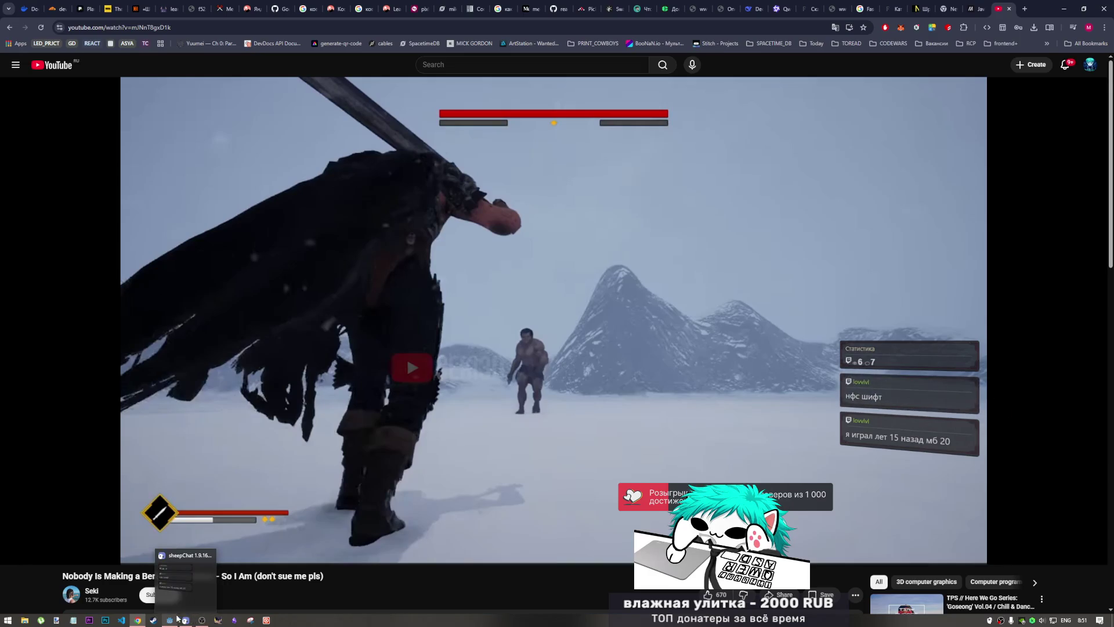
left_click(200, 621)
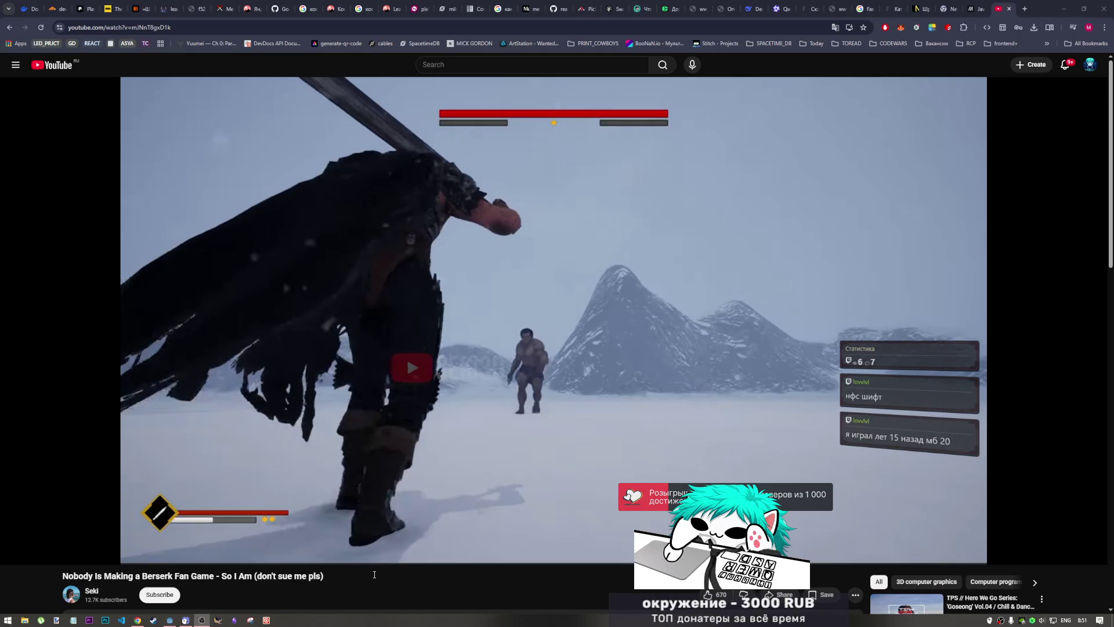
- In a new tab, type the Russian query 'игра про чела кот', then clear it
left_click(1024, 8)
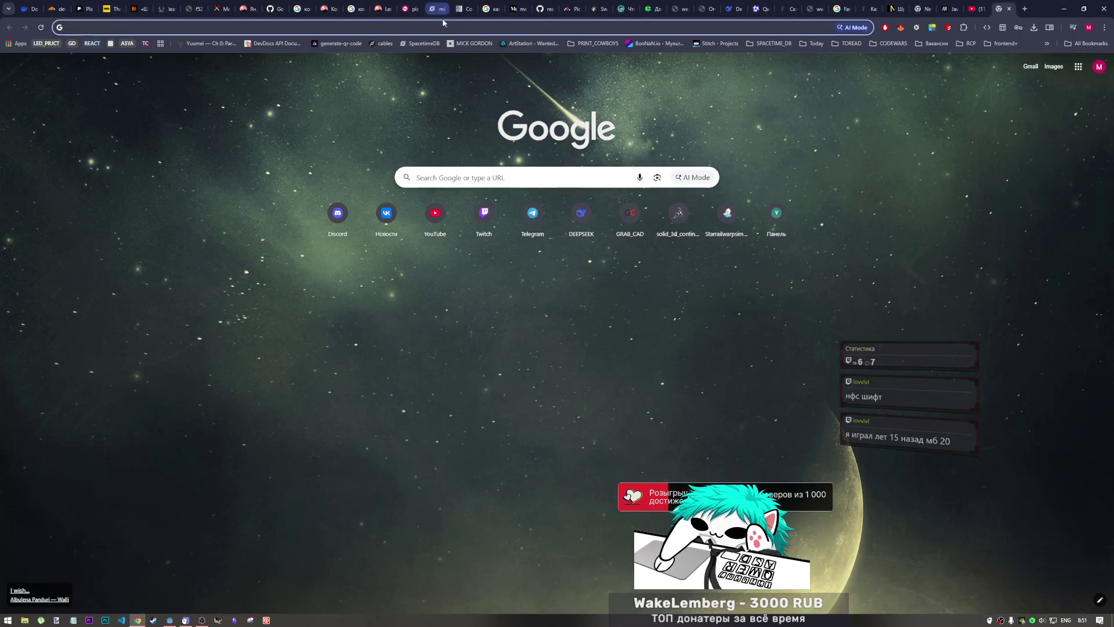
left_click(452, 26)
key("alt+shift")
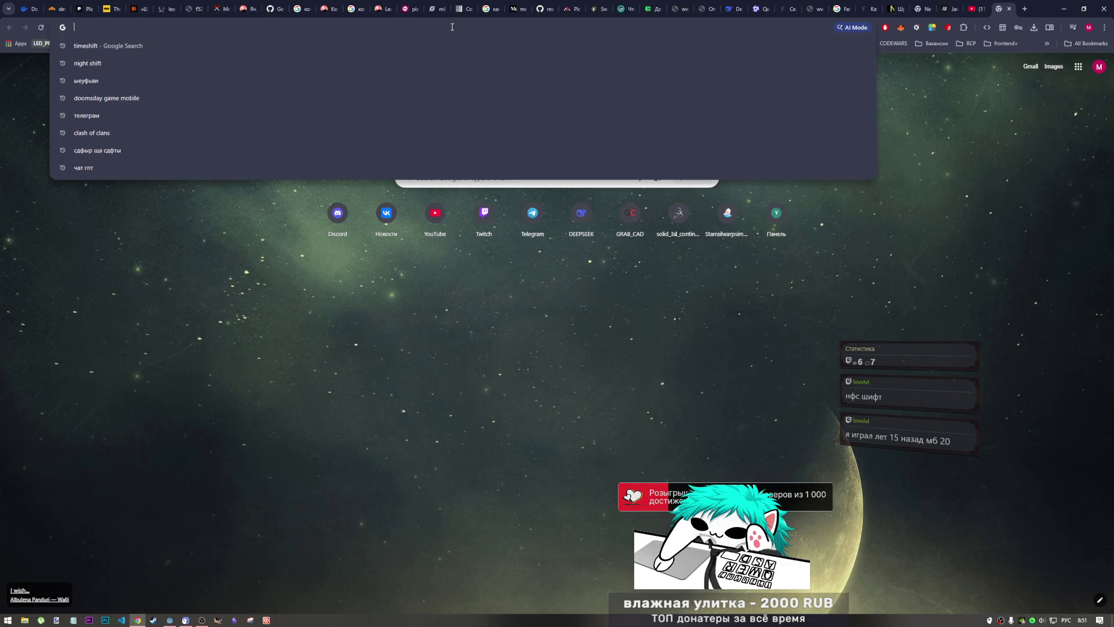
type("игра про челк")
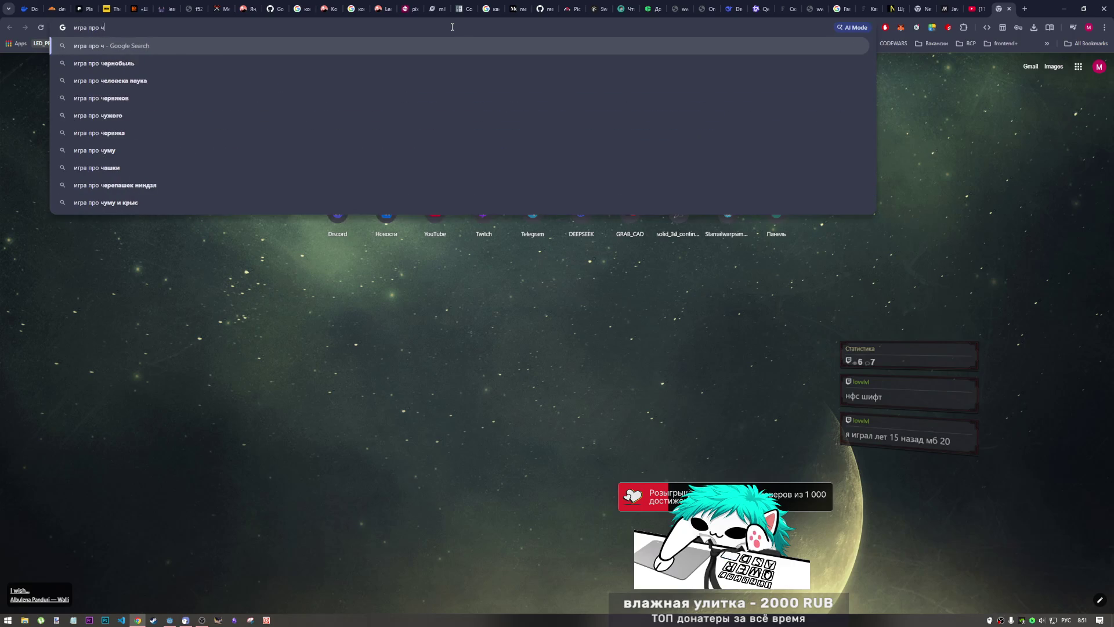
key("BackSpace")
type("а кот")
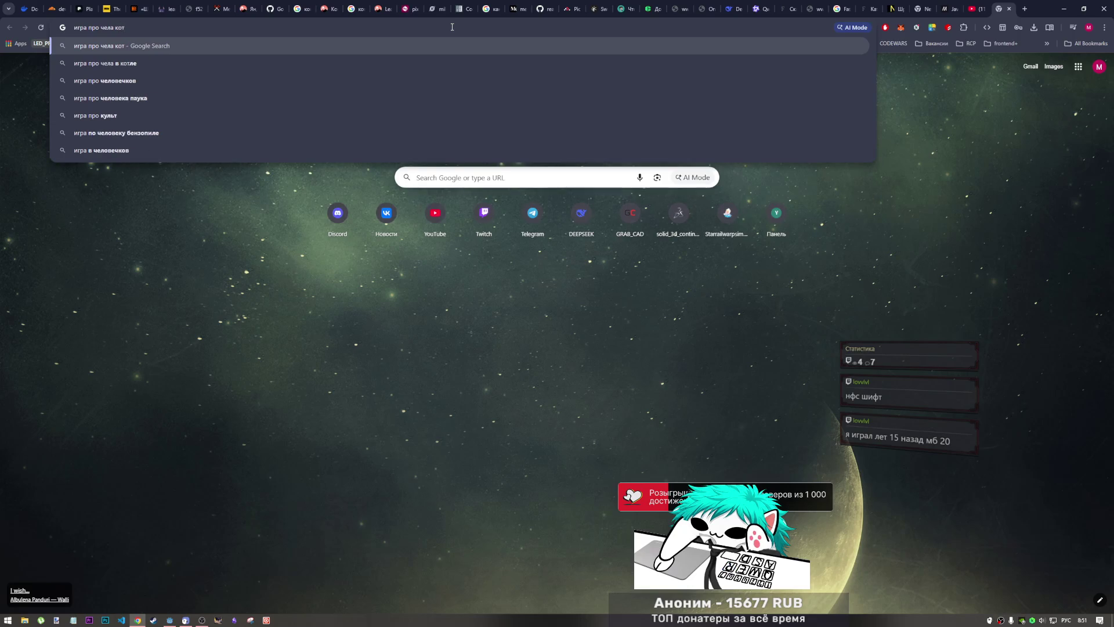
key("ctrl+a")
key("BackSpace")
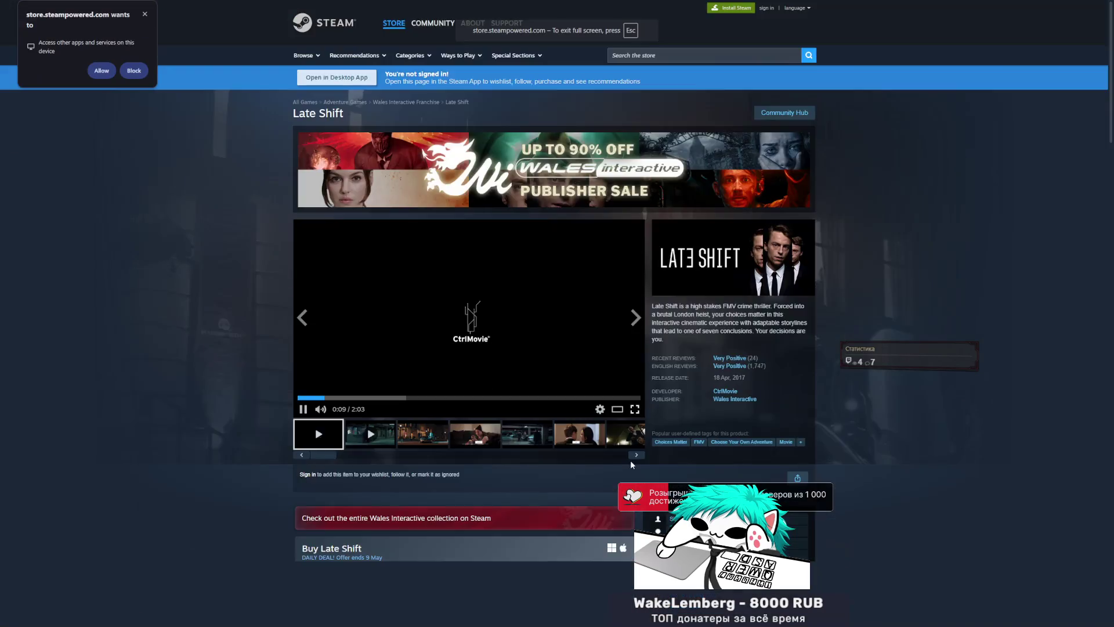
- Watch the Late Shift trailer full screen, then return to the store page
left_click(632, 463)
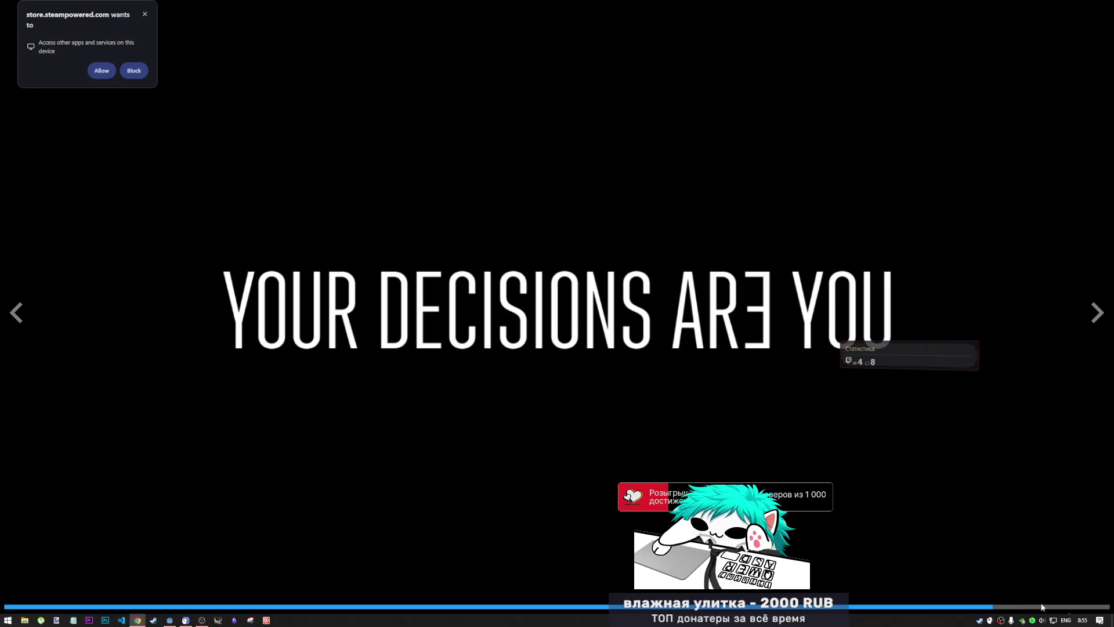
key("Escape")
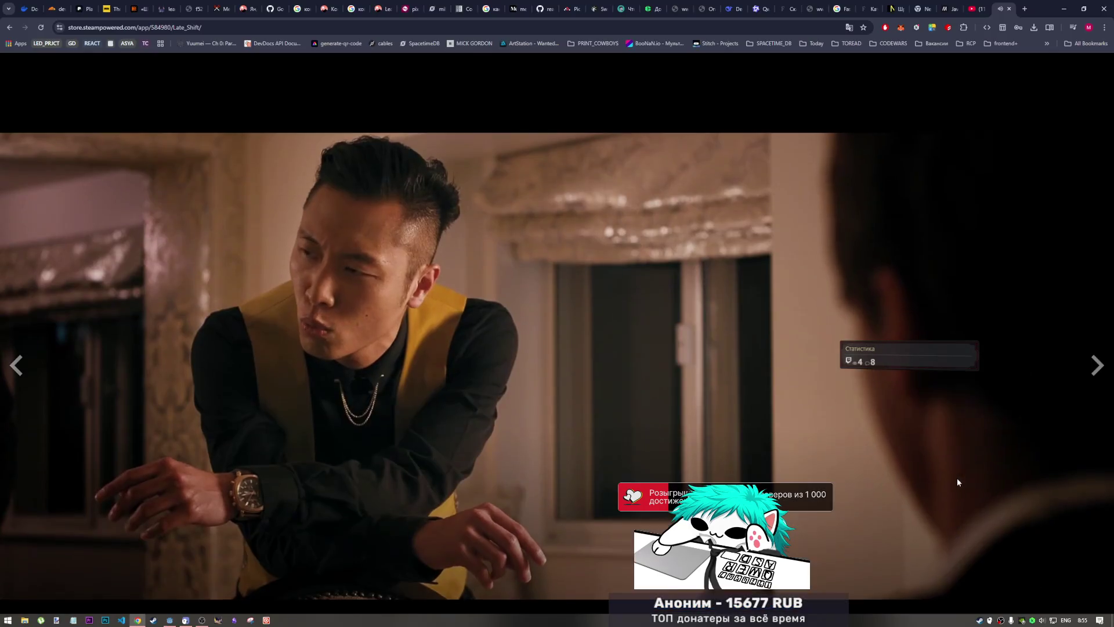
mouse_move(388, 373)
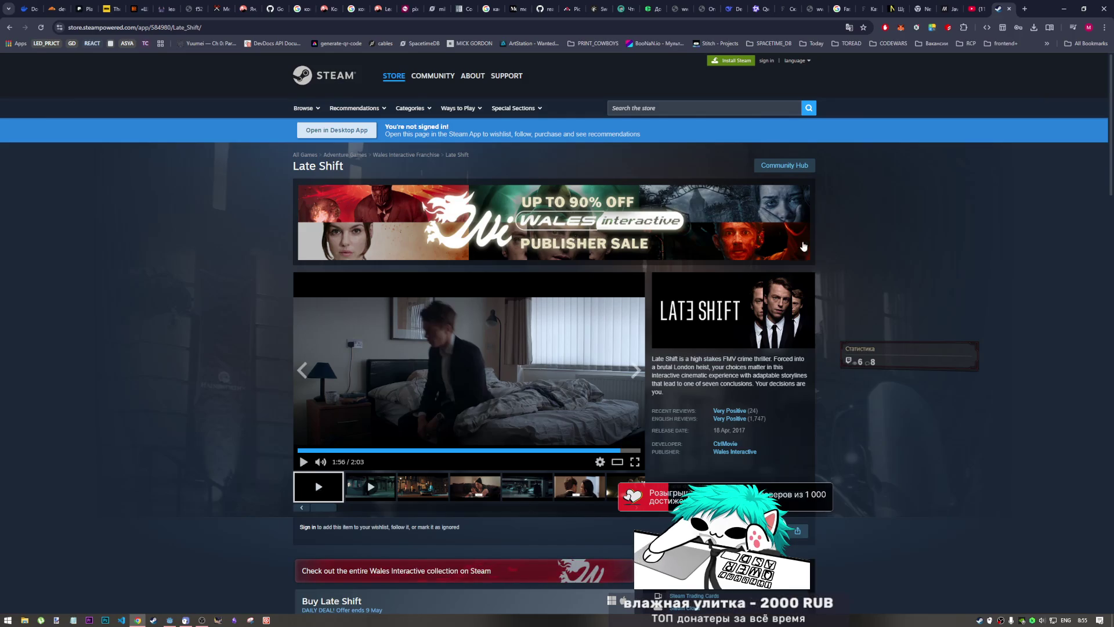
scroll(683, 437, "down", 1)
scroll(684, 437, "up", 1)
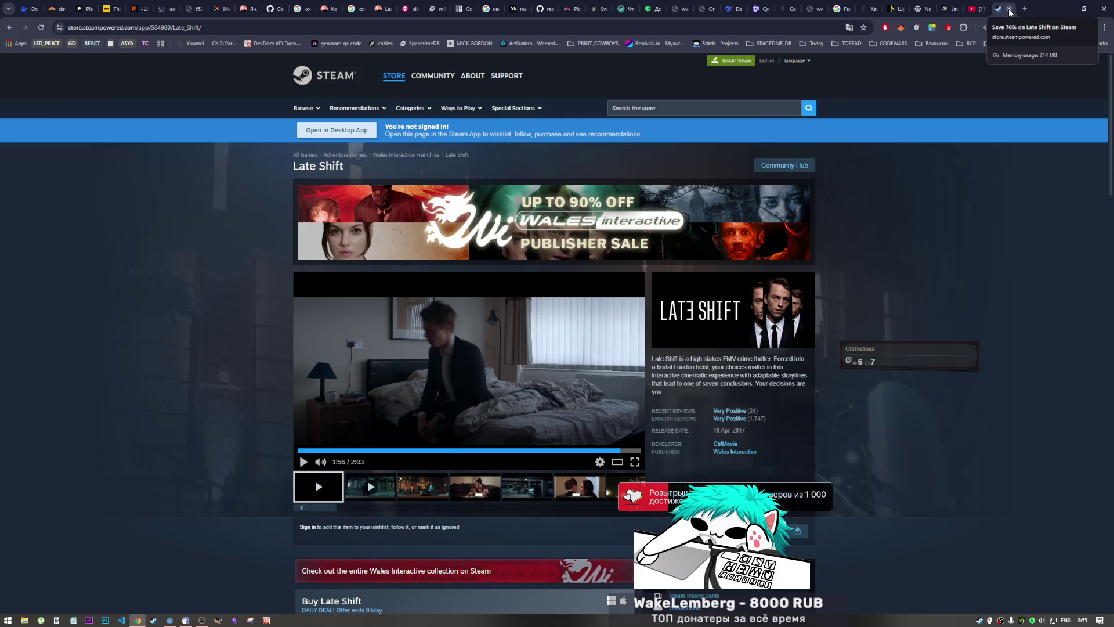
- Seek the Late Shift trailer back to about 1:17, then to 1:06
left_click(512, 452)
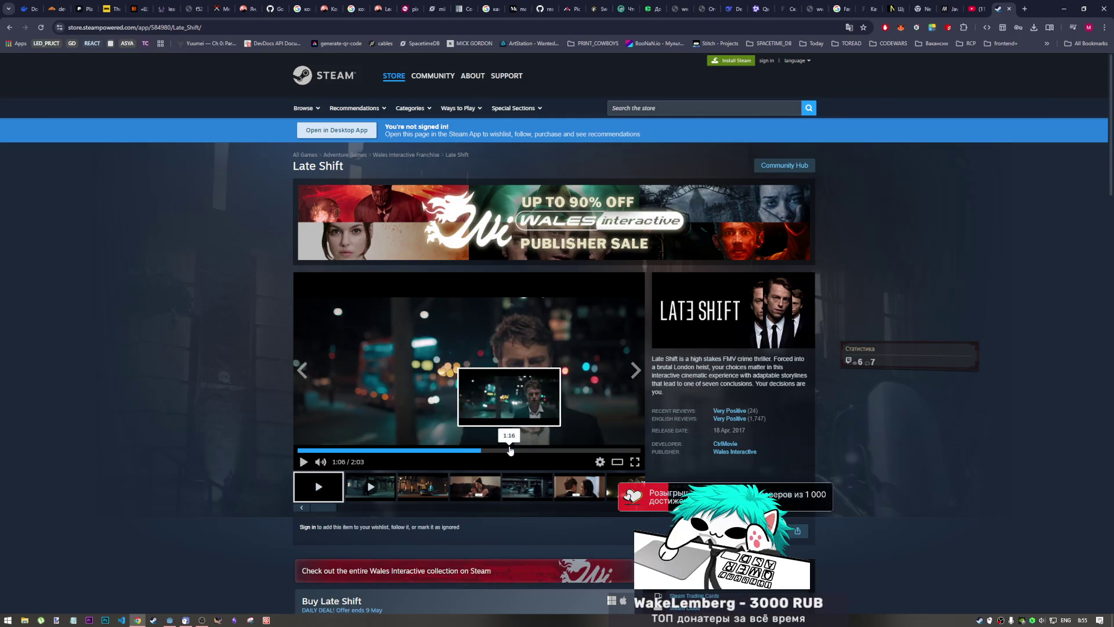
left_click(480, 450)
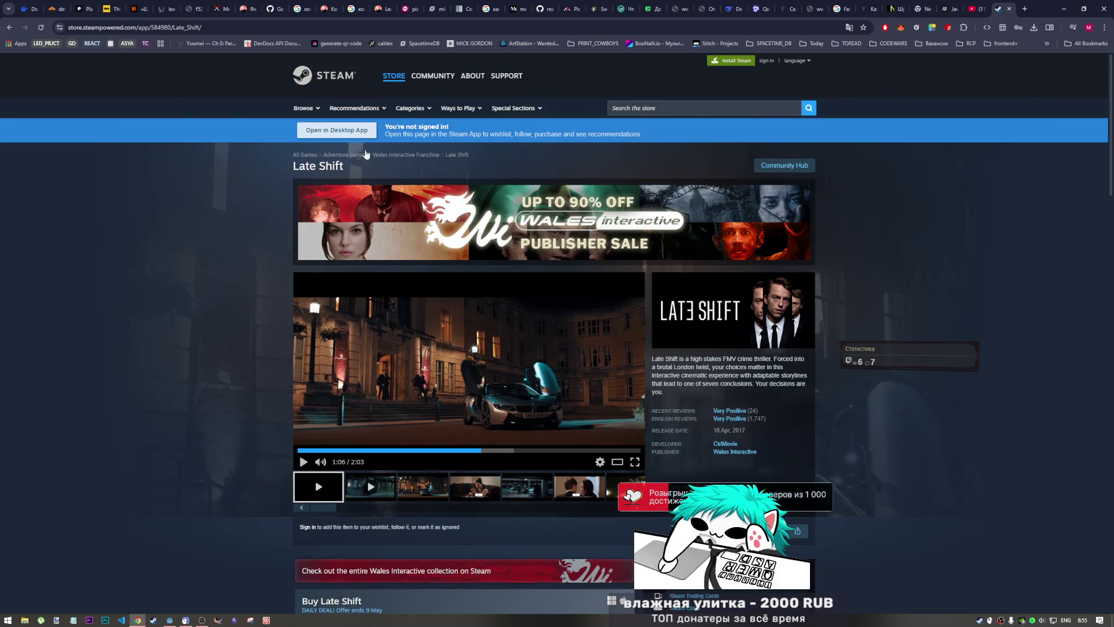
scroll(715, 458, "down", 5)
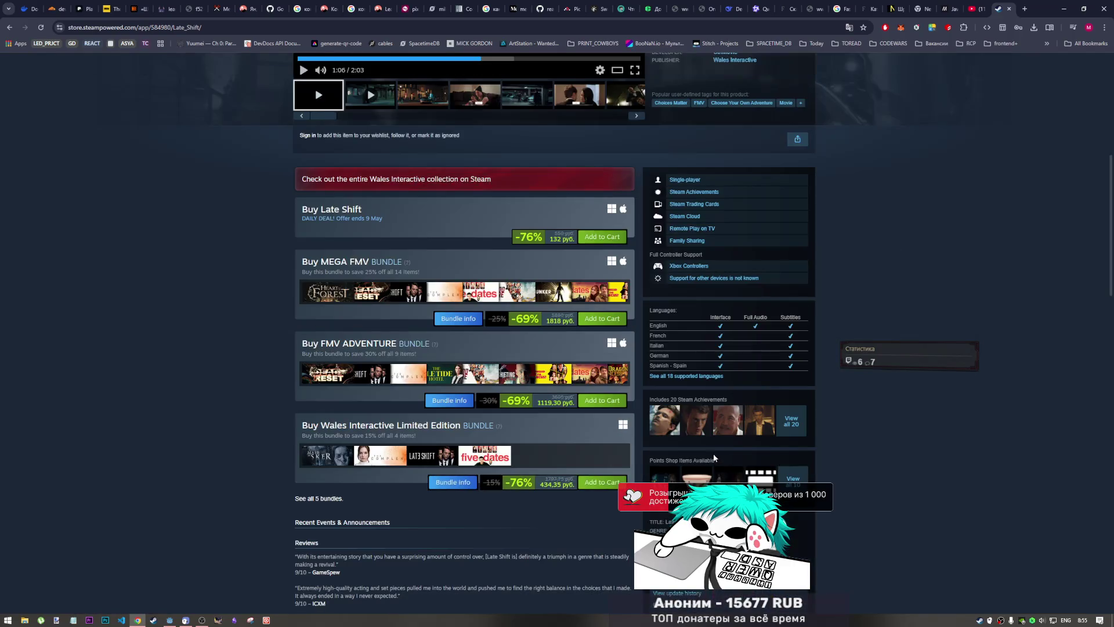
scroll(557, 474, "up", 5)
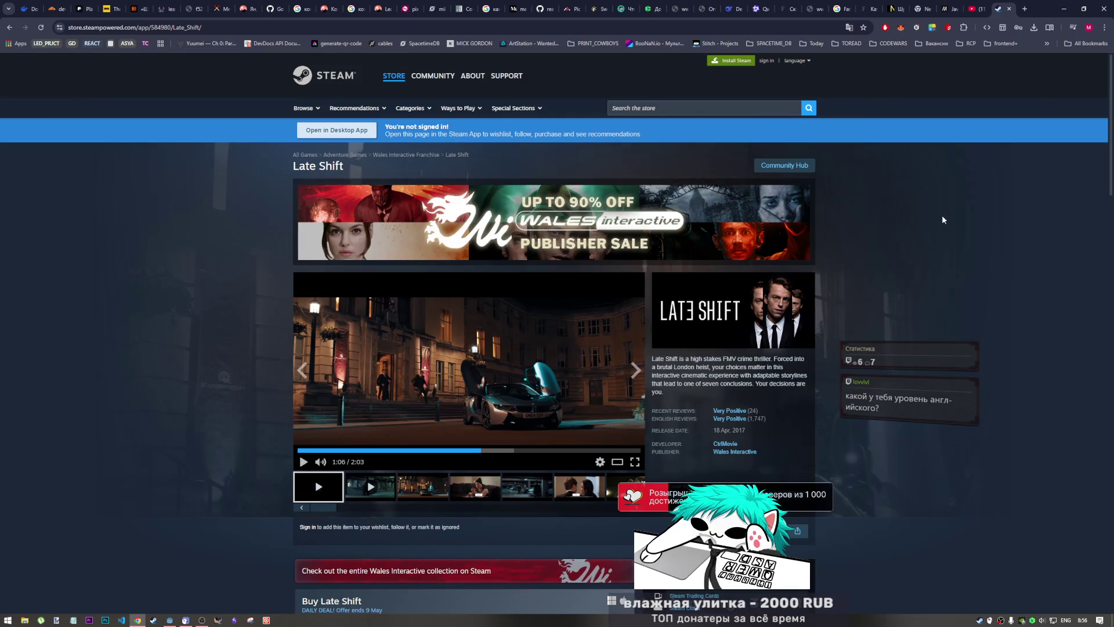
- Close the Late Shift store page and start the Berserk devlog playing
left_click(1009, 10)
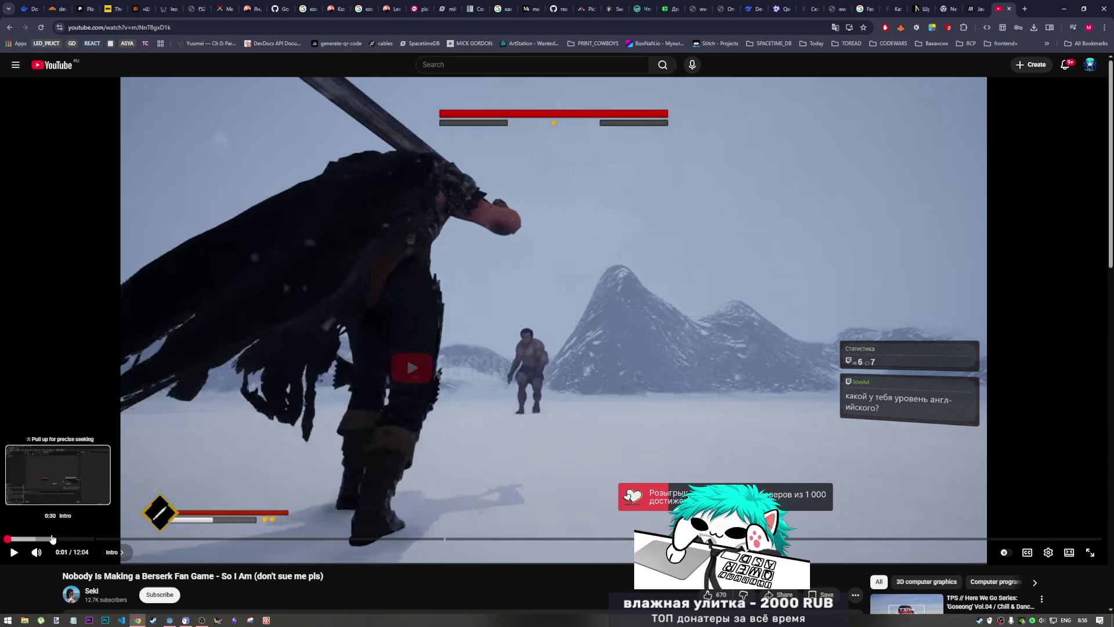
left_click(375, 446)
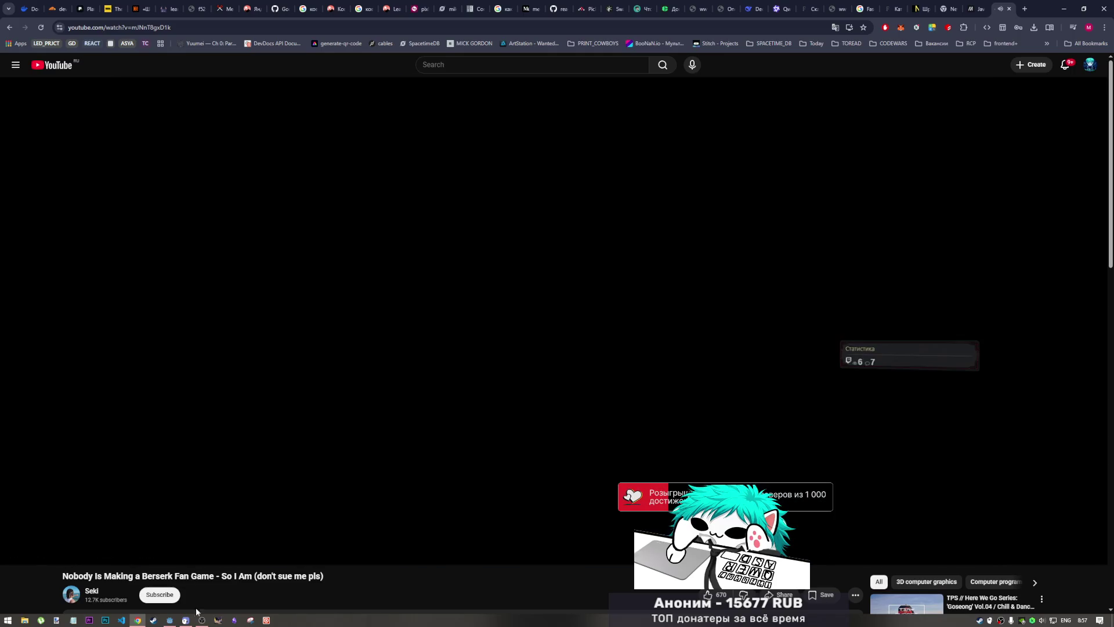
left_click(202, 618)
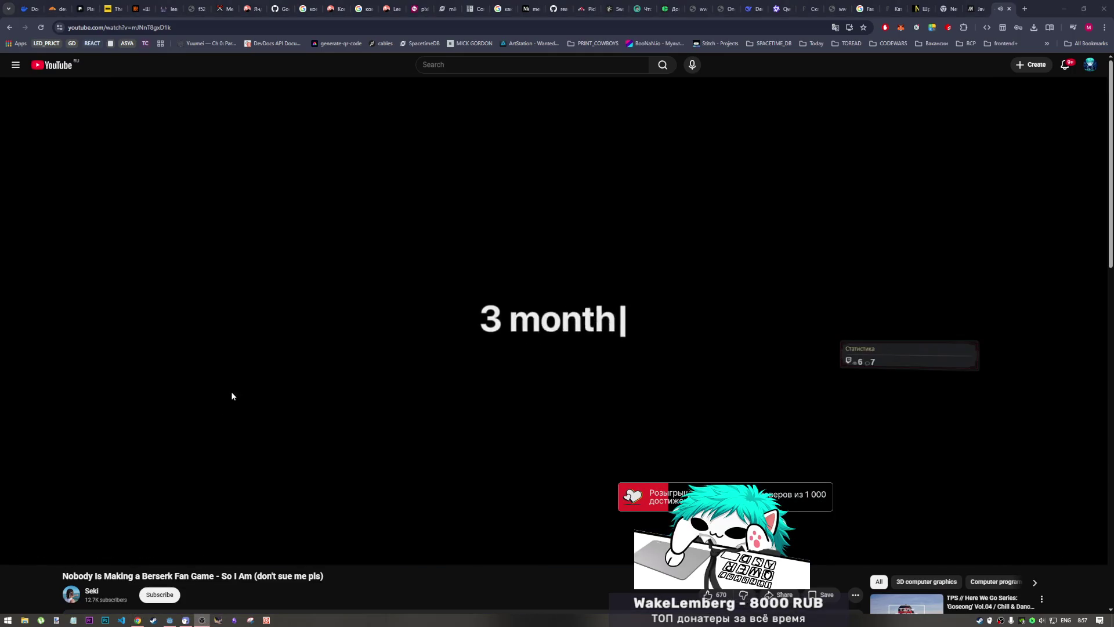
left_click(615, 581)
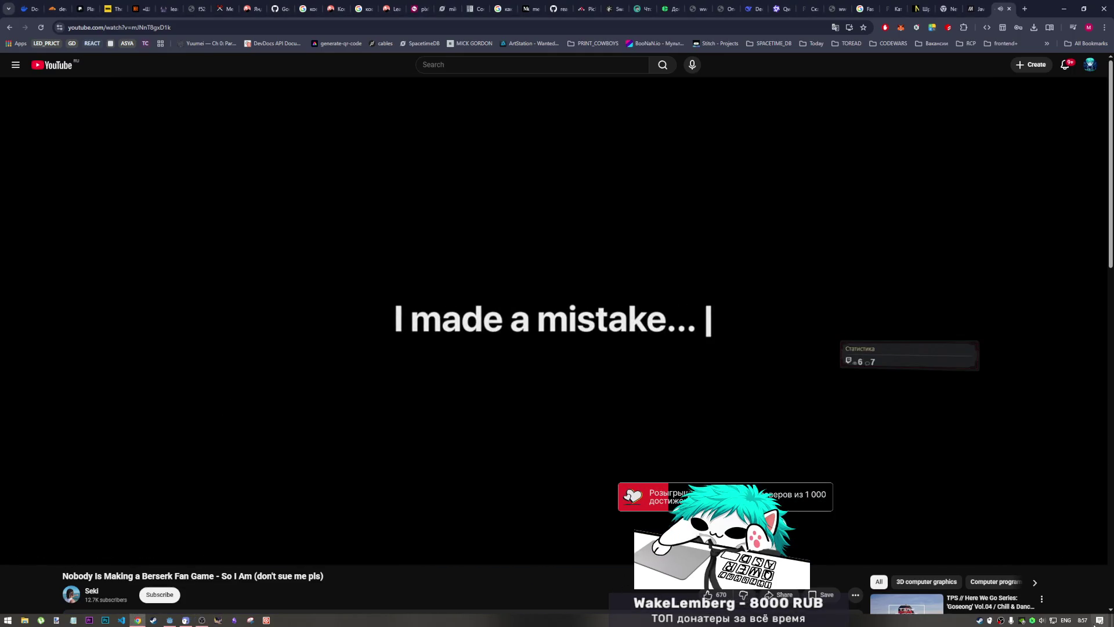
- Lower the system volume from 13 to 7
left_click(1042, 620)
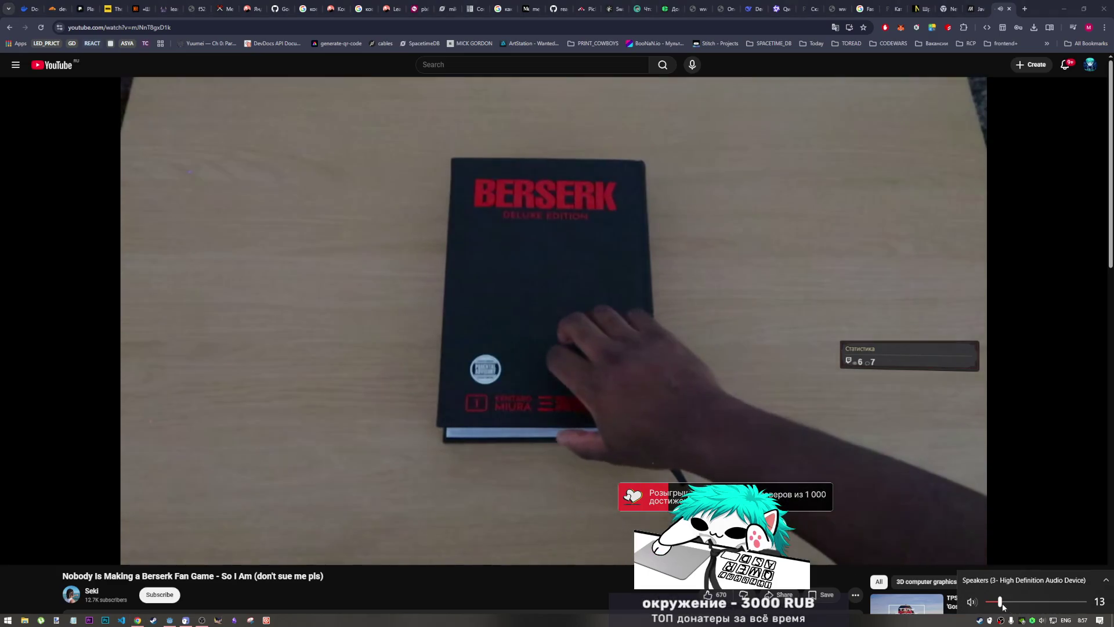
left_click(997, 602)
left_click_drag(997, 604, 994, 602)
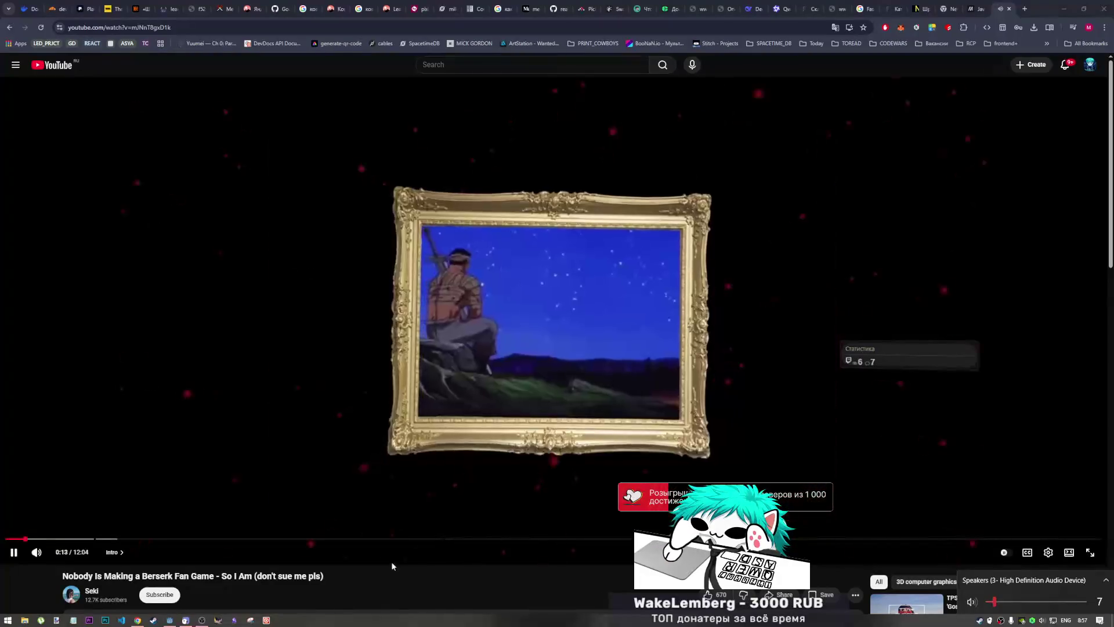
left_click(446, 583)
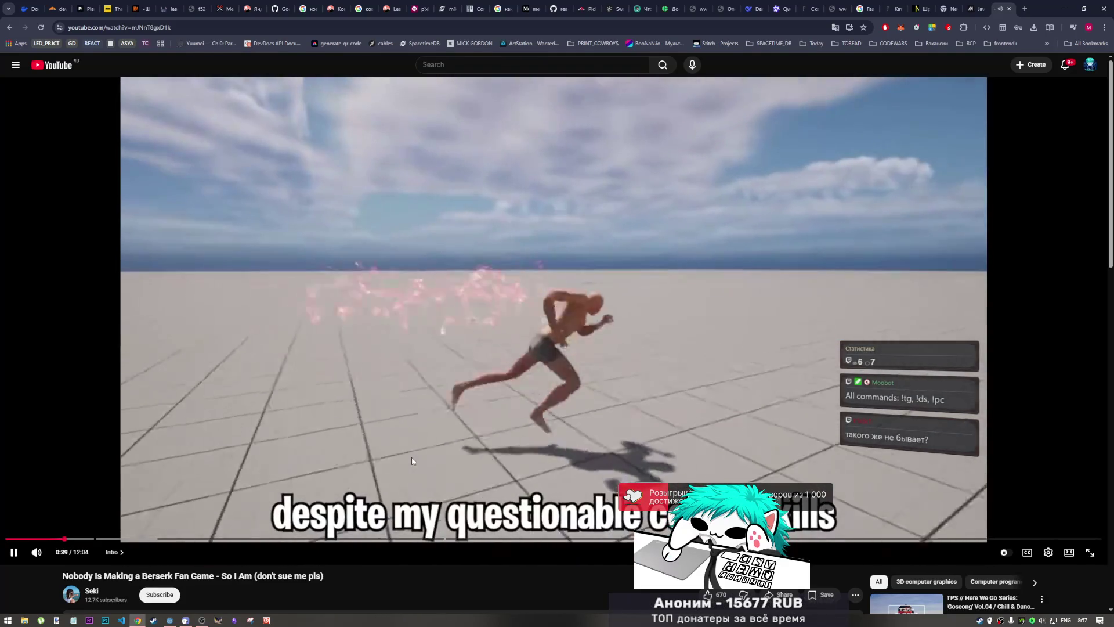
- Pause the devlog on the figure running across the grid, then return to the browser
left_click(411, 457)
left_click(201, 621)
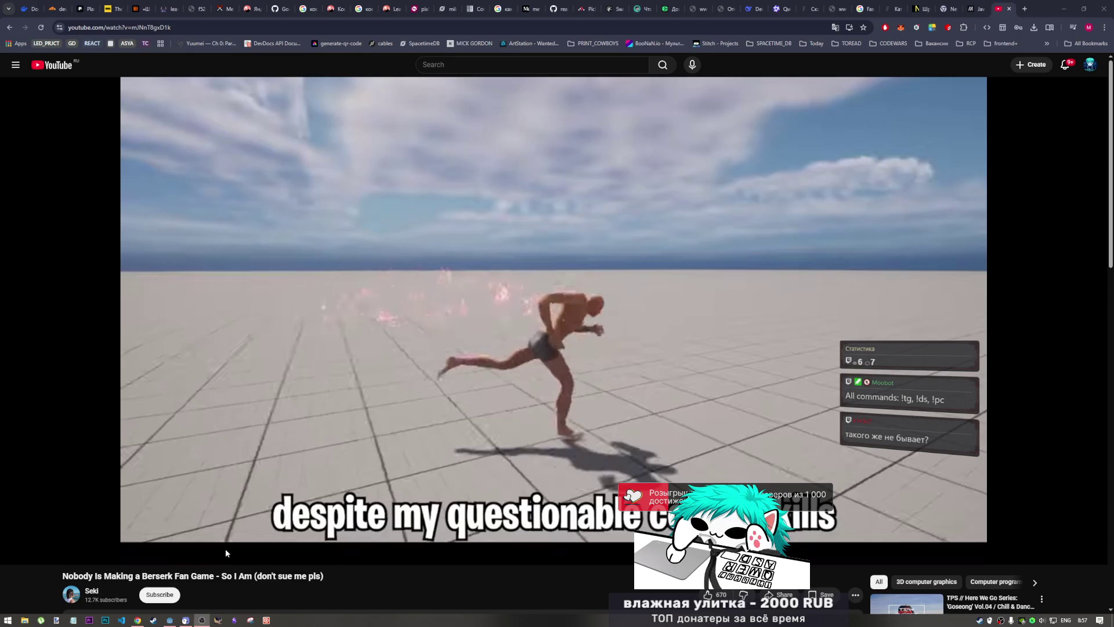
left_click(590, 555)
- Resume the devlog, pause it at 1:08 on the head-sculpting footage, and open a new tab
left_click(552, 408)
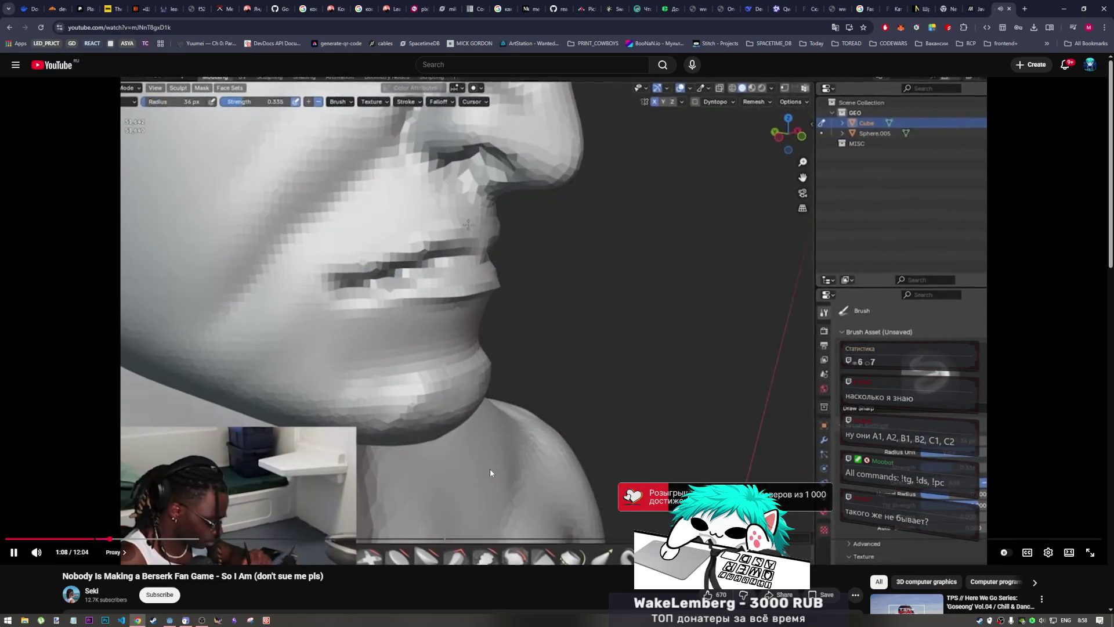
left_click(489, 468)
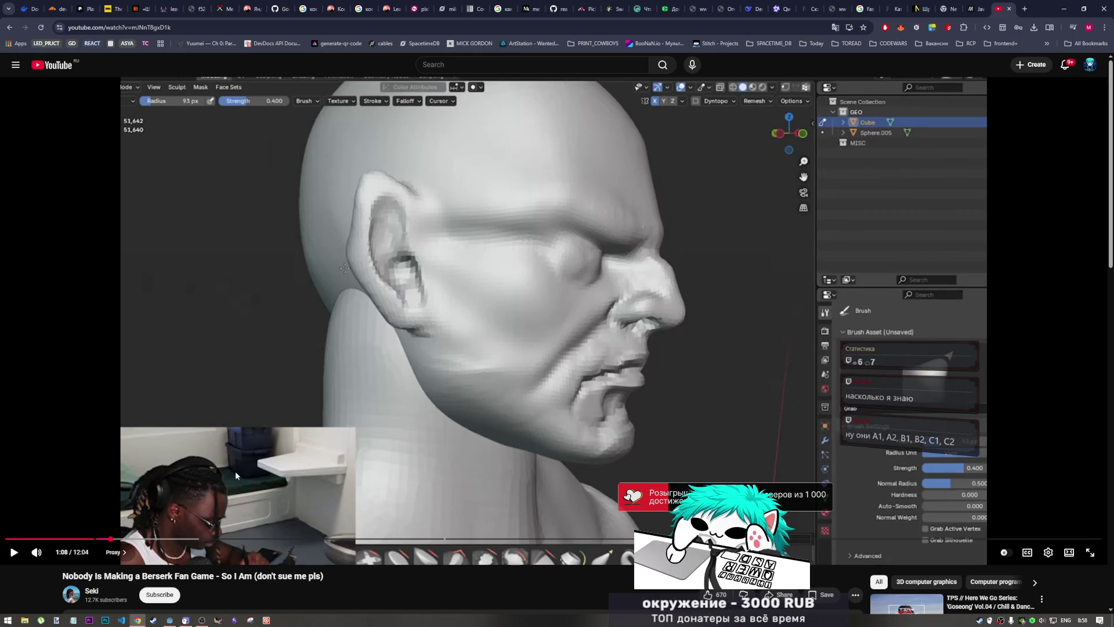
left_click(1025, 9)
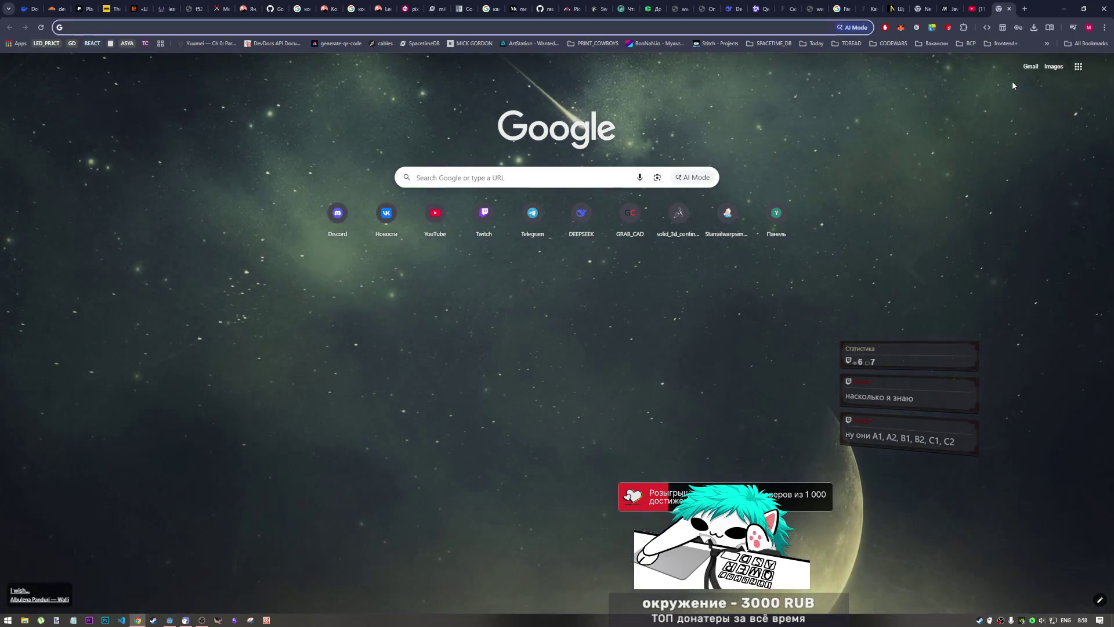
- Search 'уровни английского' (typed 'ehjdyb fyukbqcrjuj'), expand the AI overview, and highlight C1 and B2
type("ehjdyb fyukbqcrj")
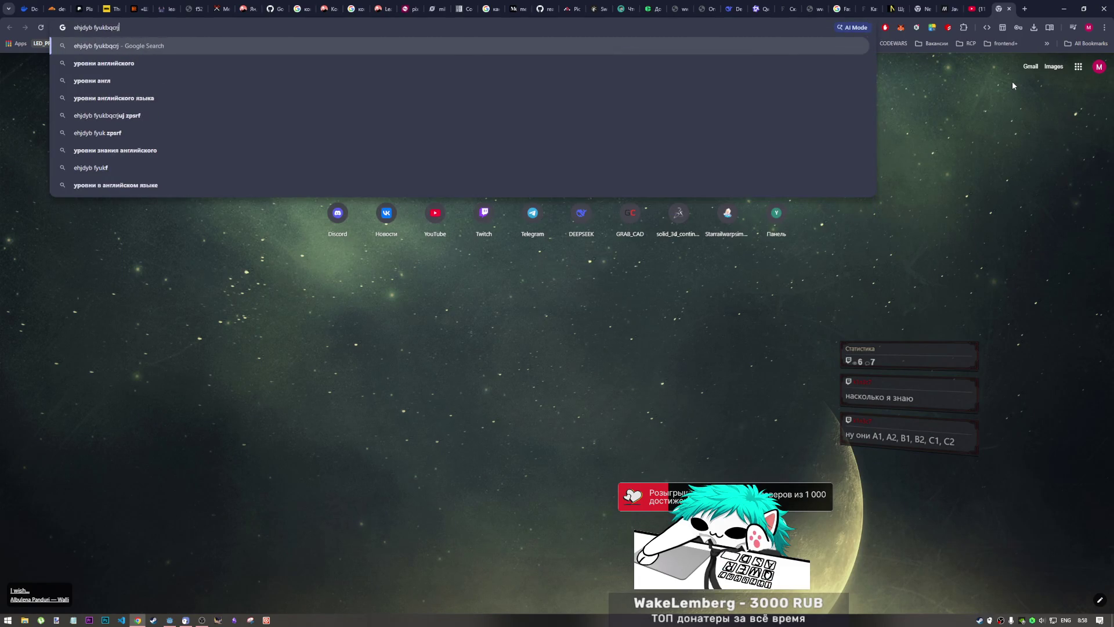
type("uj")
key("Return")
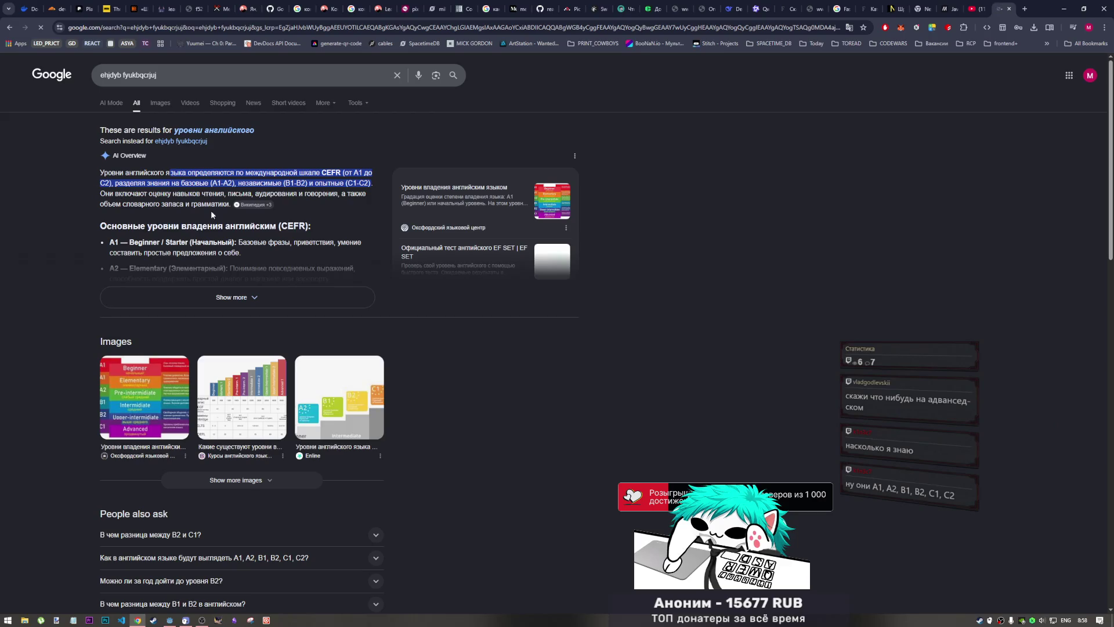
scroll(212, 207, "down", 2)
left_click(234, 157)
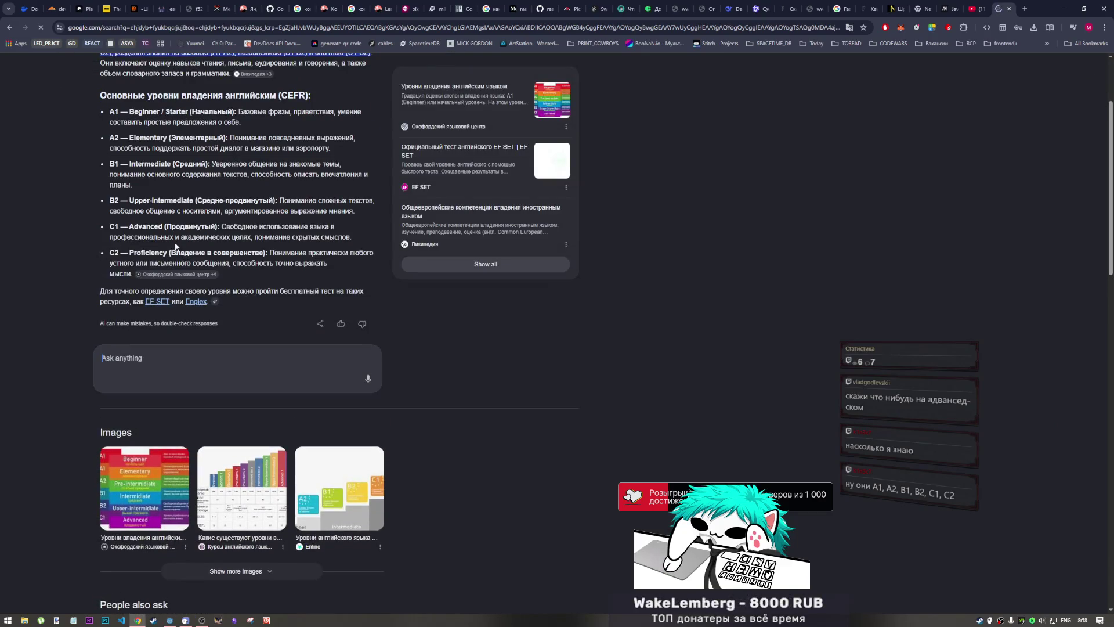
left_click_drag(134, 226, 190, 226)
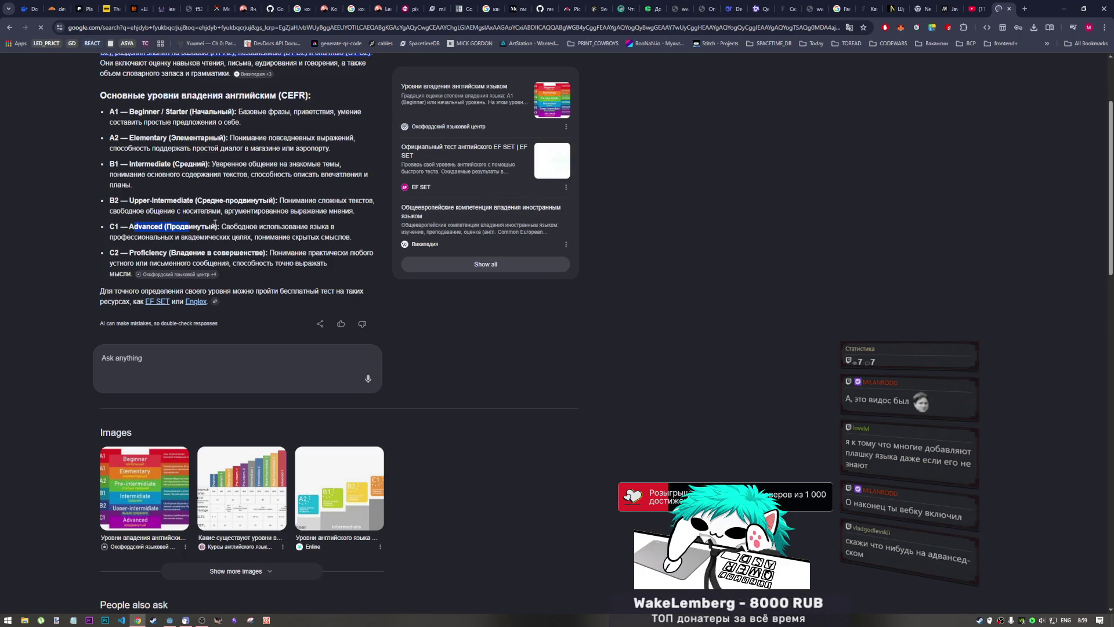
double_click(118, 200)
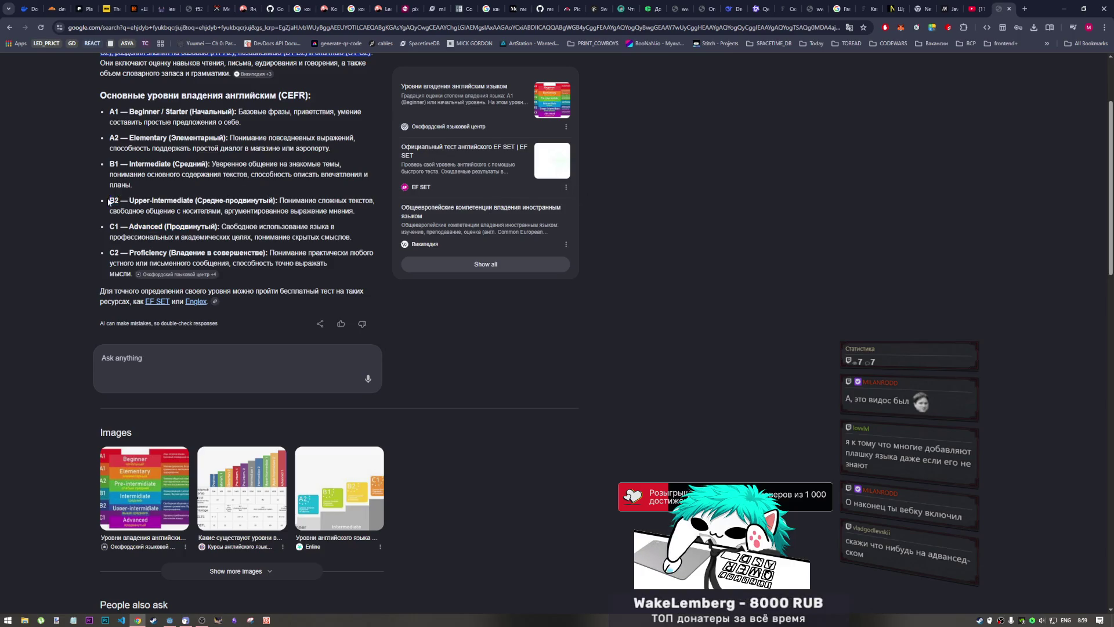
- Clear the text selection in the English levels results and return to the paused Berserk devlog tab
left_click_drag(117, 203, 119, 204)
left_click(113, 168)
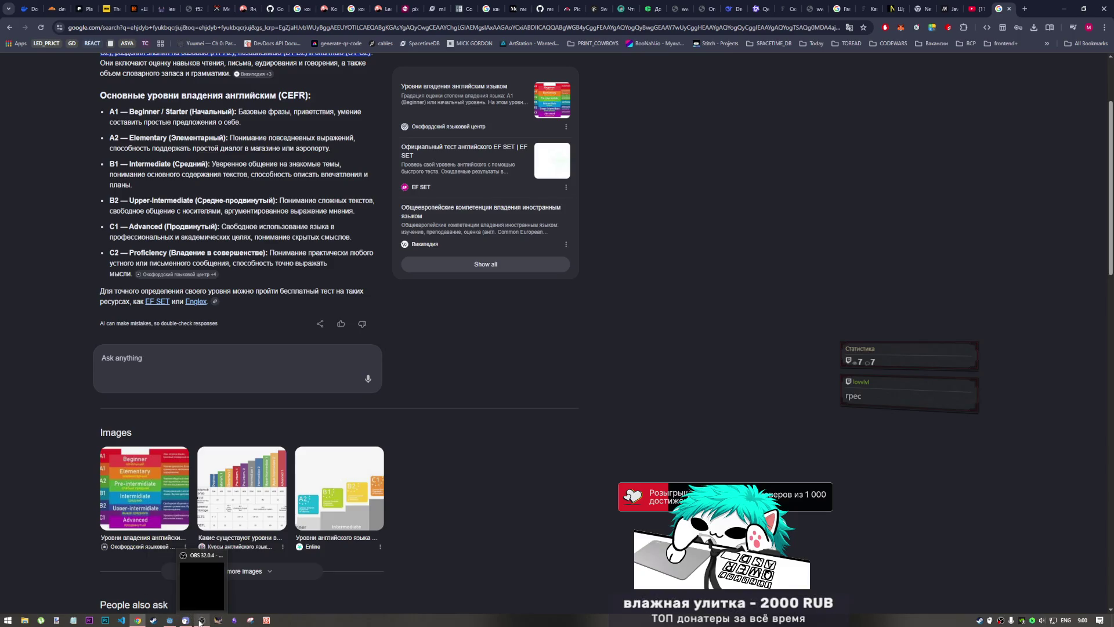
left_click(196, 605)
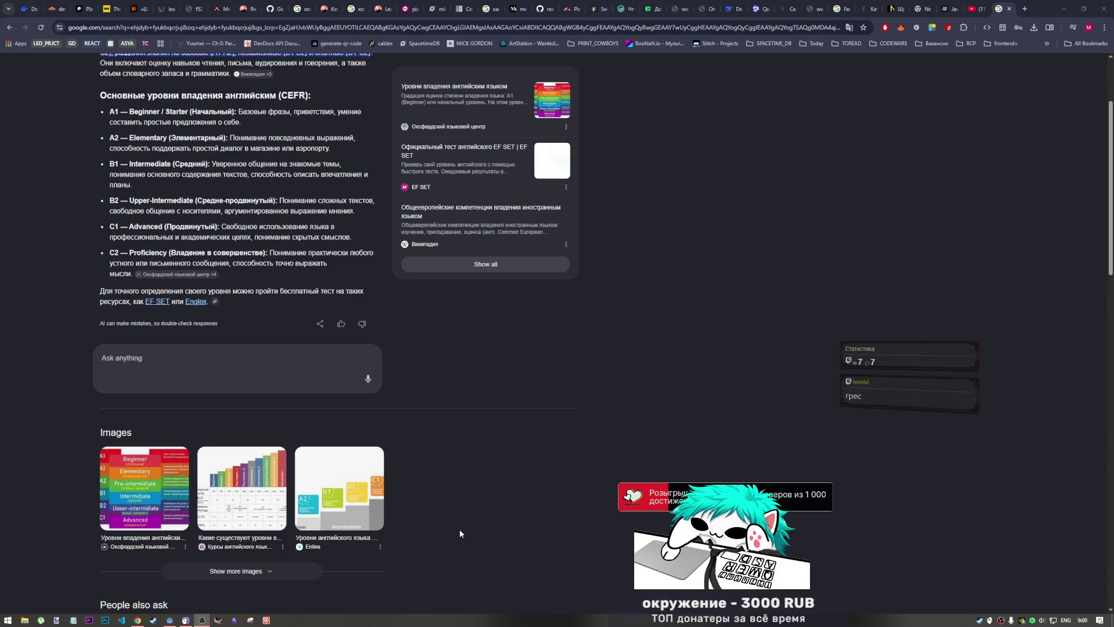
left_click(979, 7)
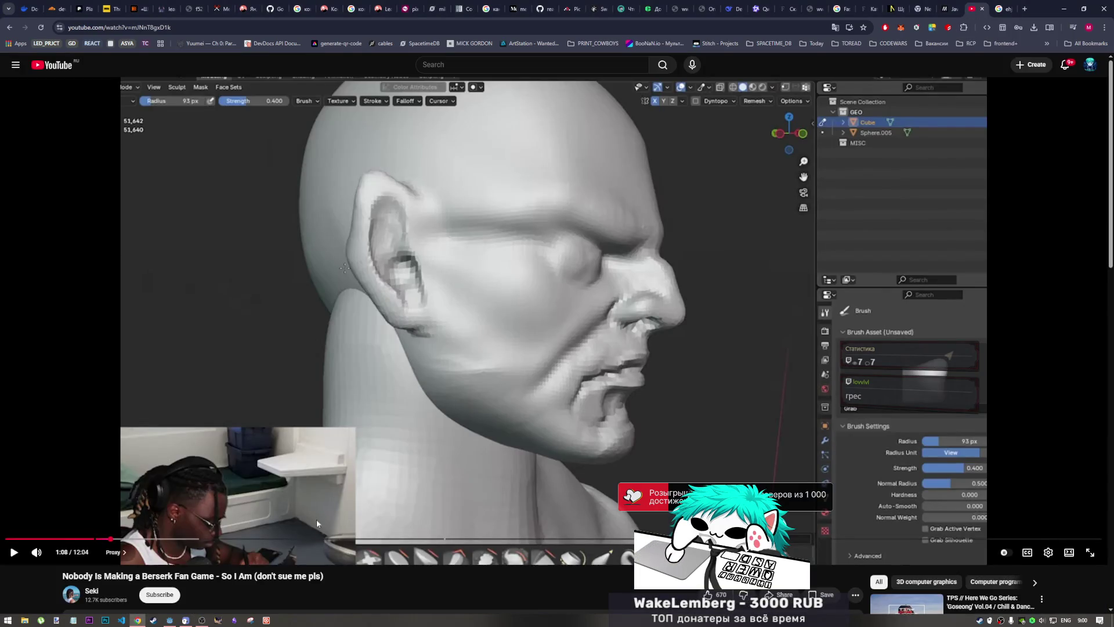
- Play the devlog, pause at 1:23, then scrub between 1:50 and 2:03, stopping at 2:00
left_click(402, 388)
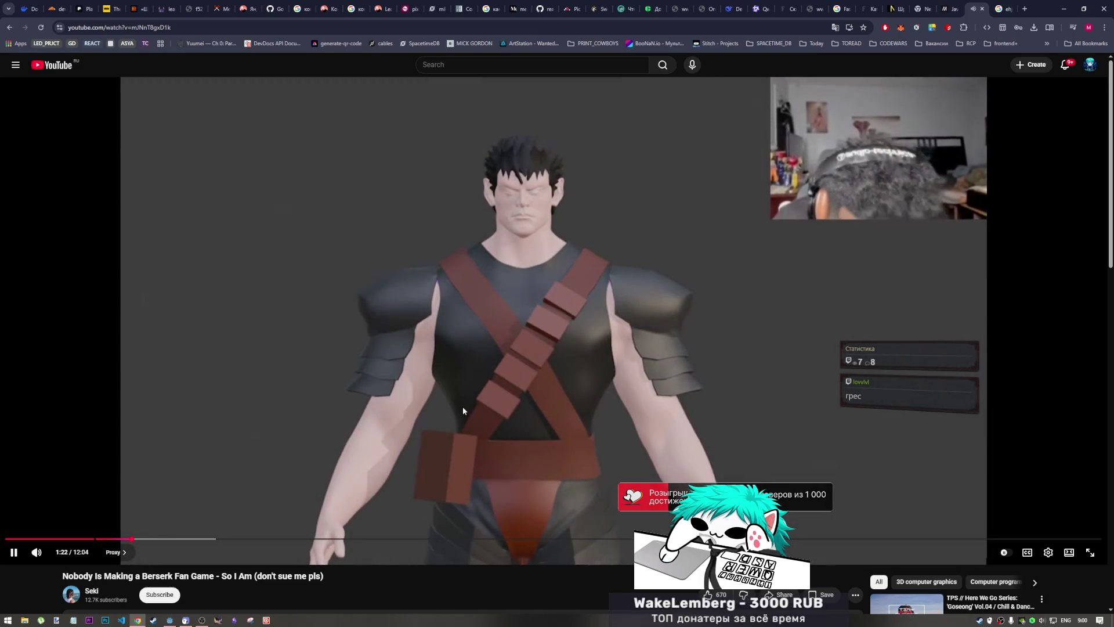
left_click(525, 195)
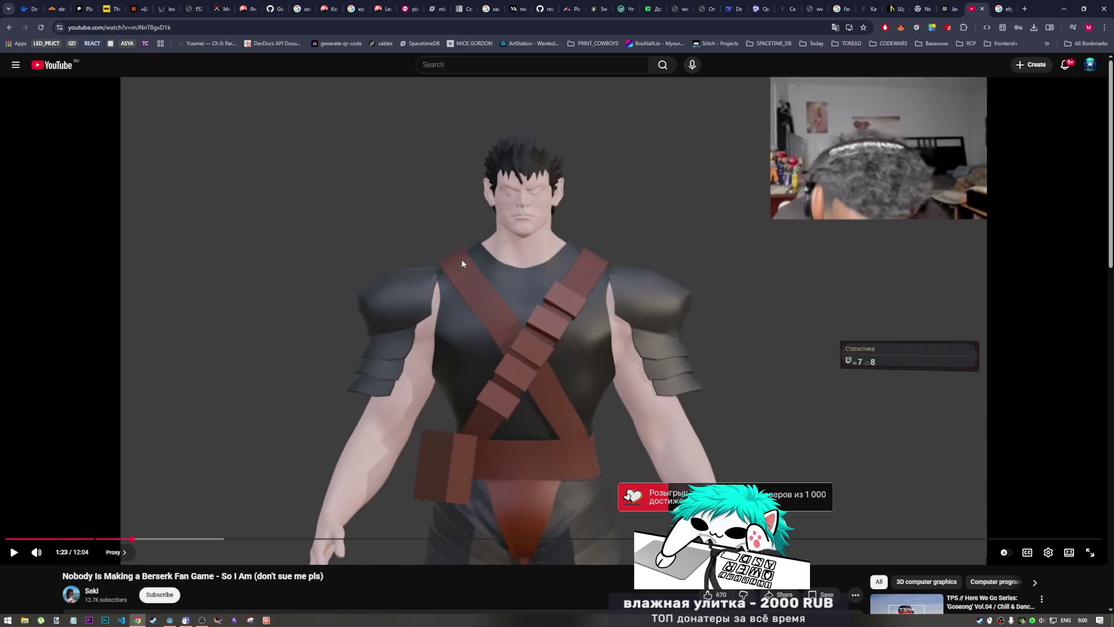
left_click(175, 540)
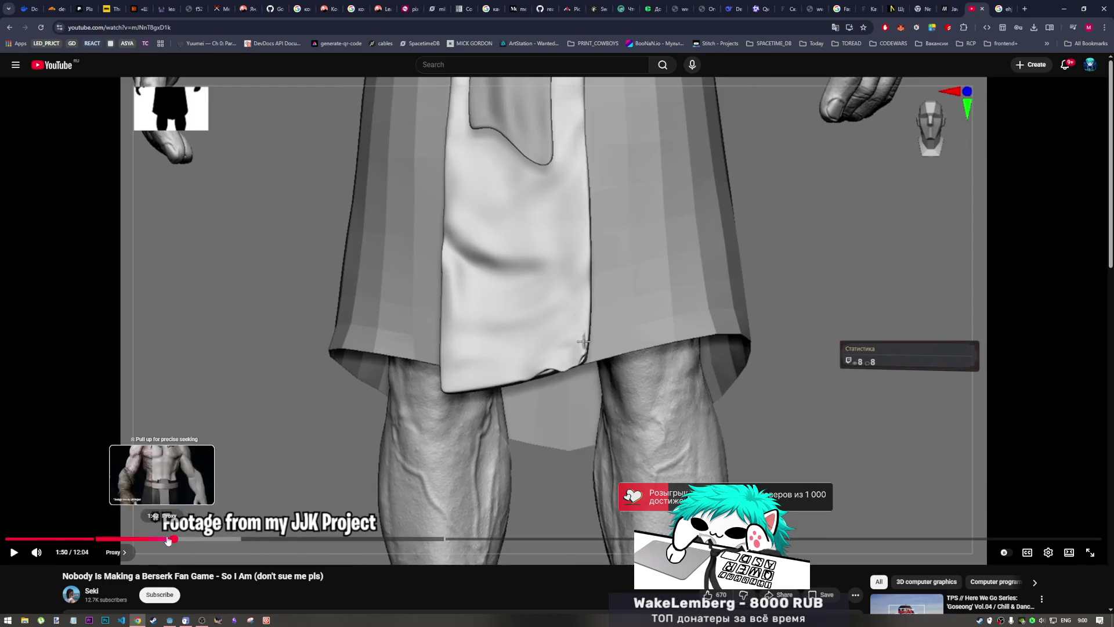
left_click(194, 540)
left_click(182, 539)
left_click(285, 494)
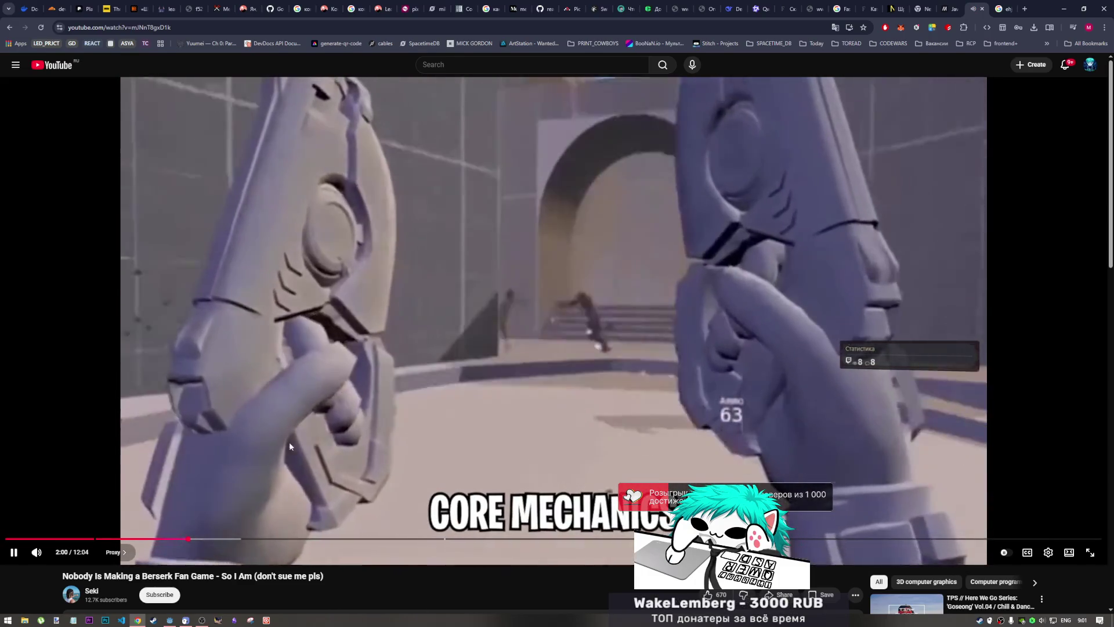
left_click(219, 486)
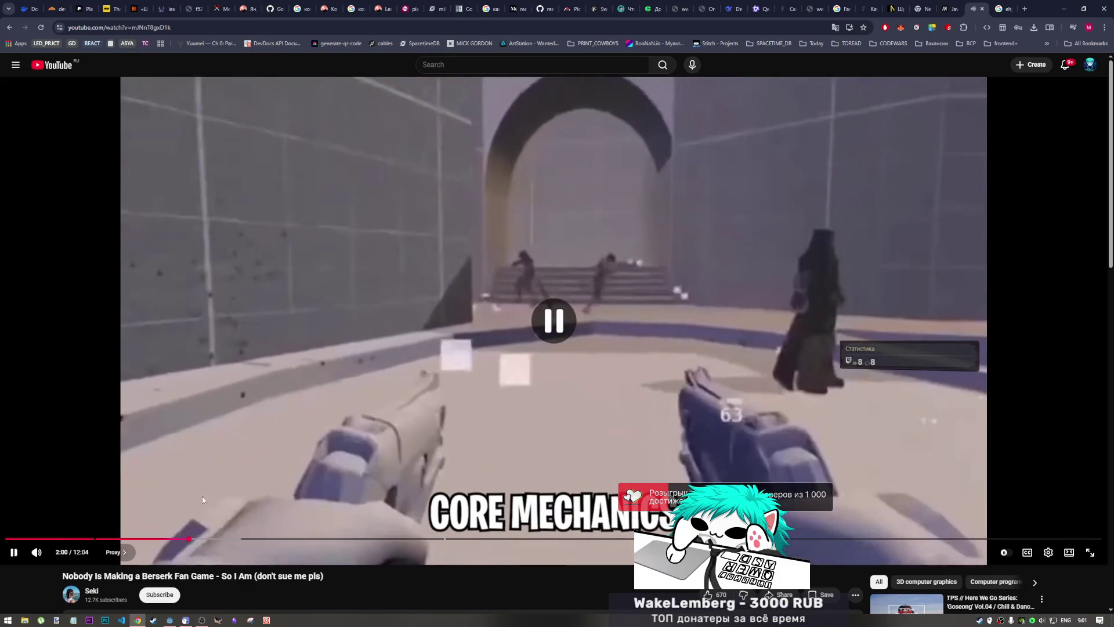
- Step back through the sculpting footage at 1:10, 1:16, 1:26 and 1:31, then play on past 1:47
left_click(113, 540)
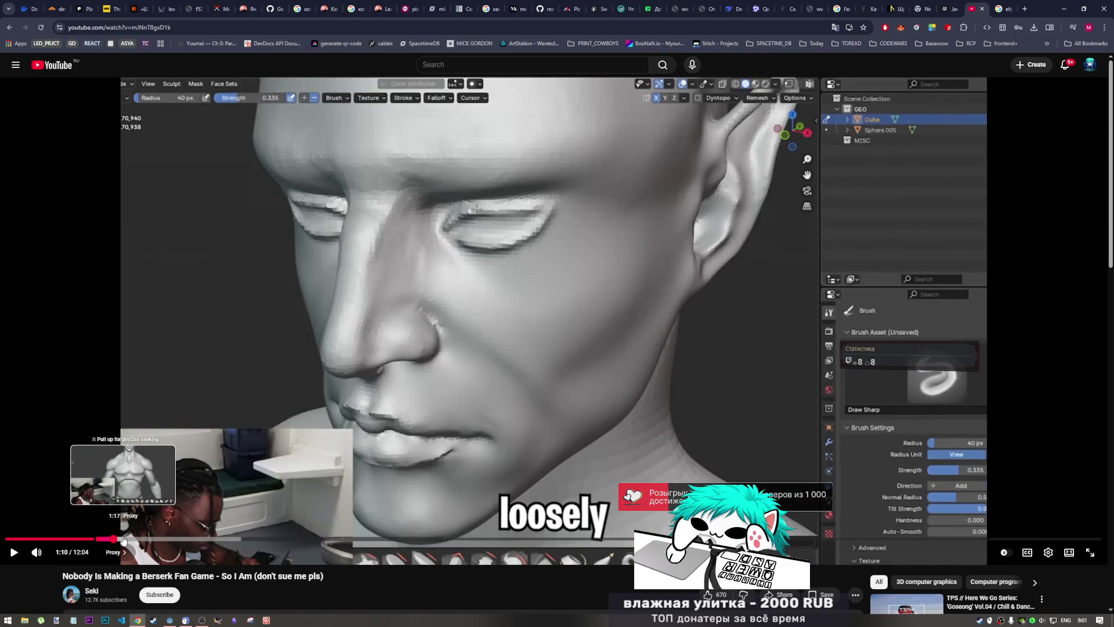
left_click(123, 540)
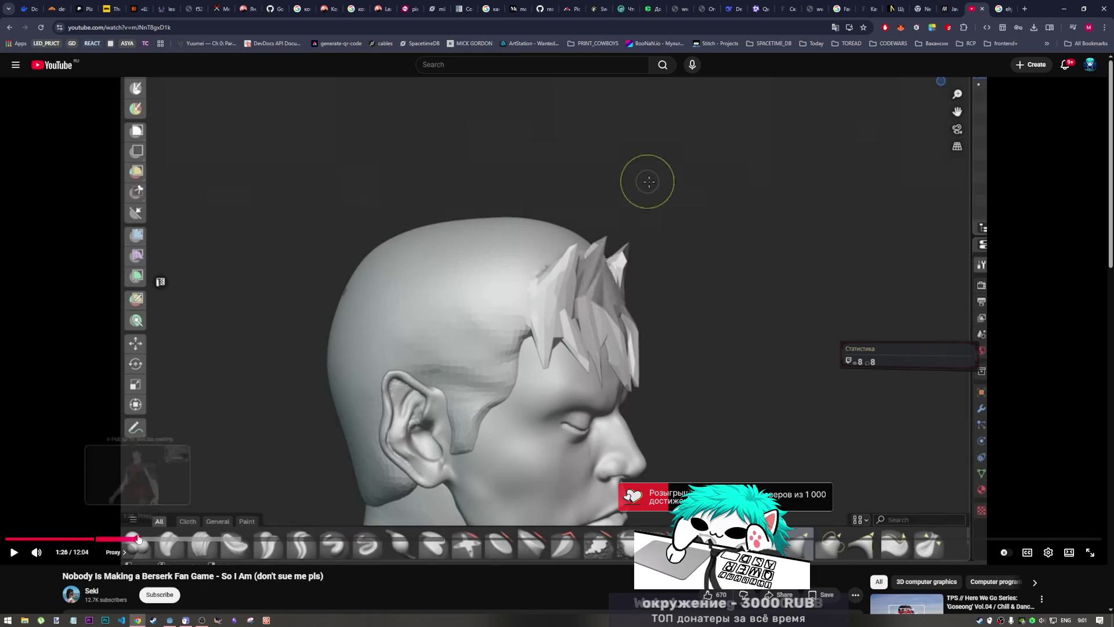
left_click(135, 538)
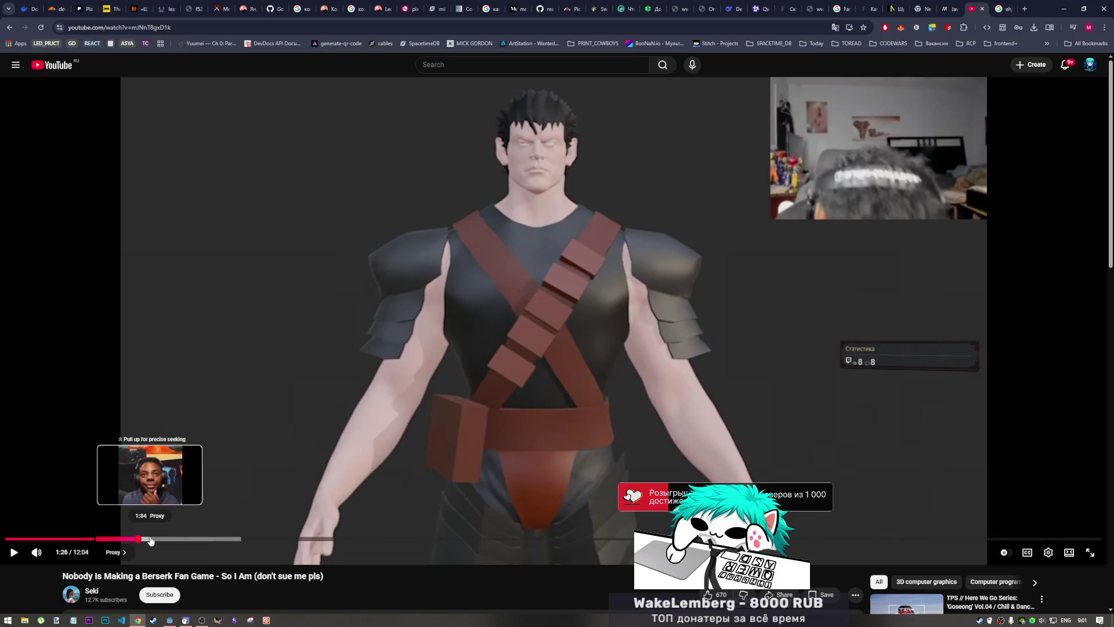
left_click(145, 539)
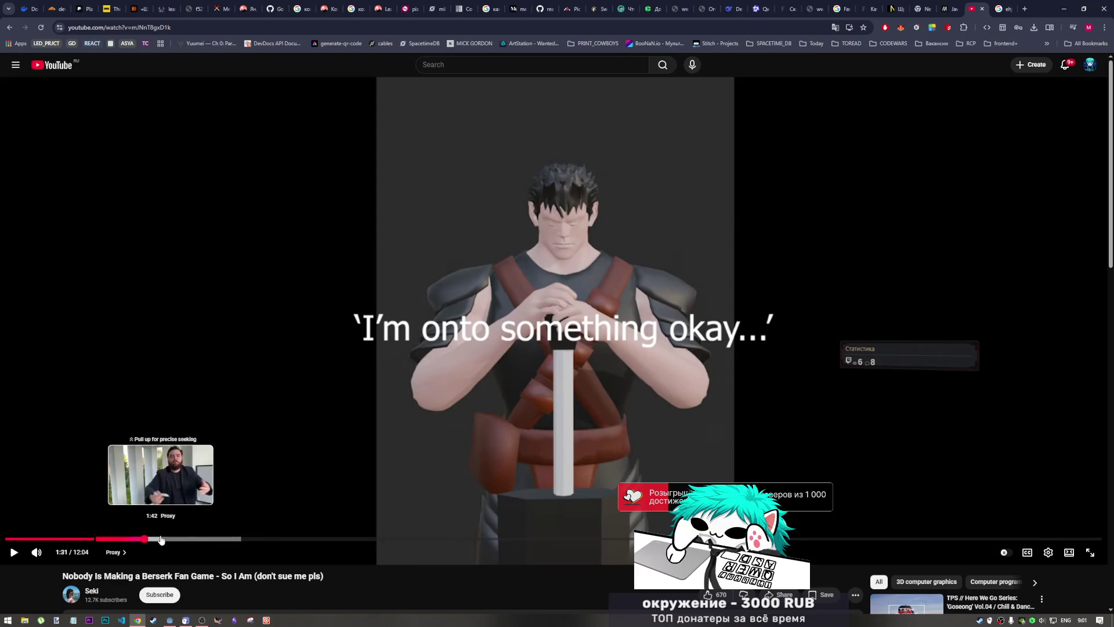
left_click(180, 505)
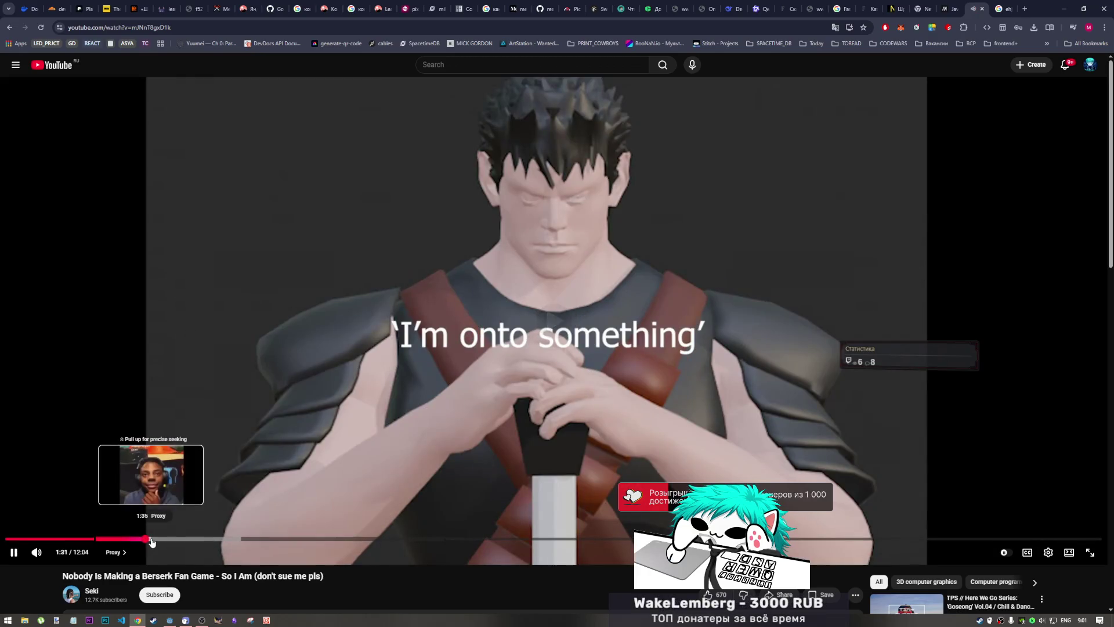
left_click(156, 540)
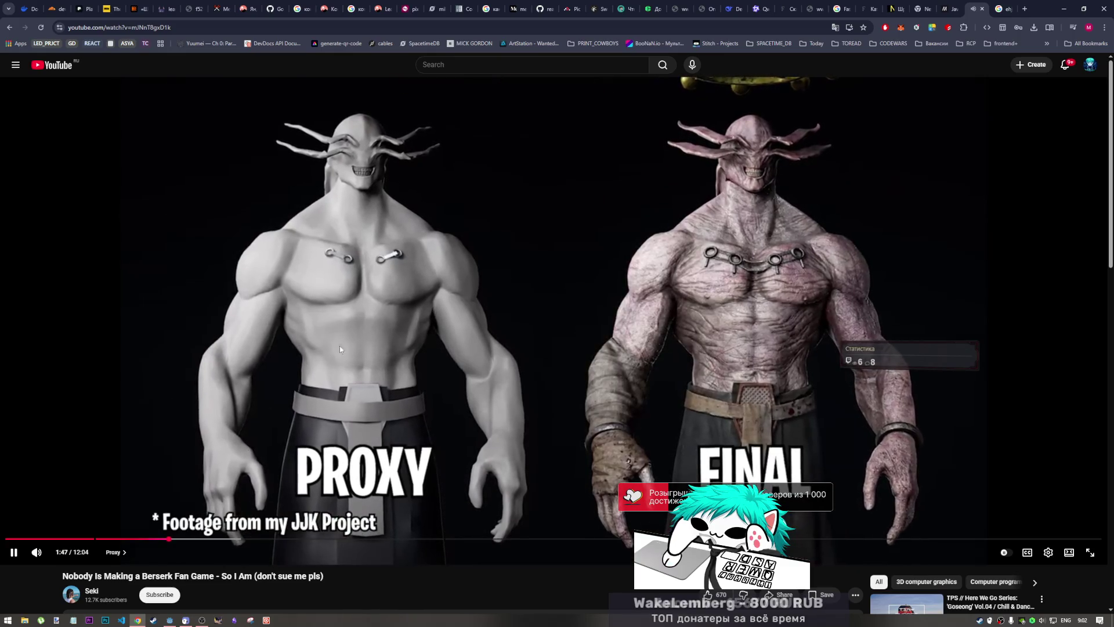
left_click(263, 181)
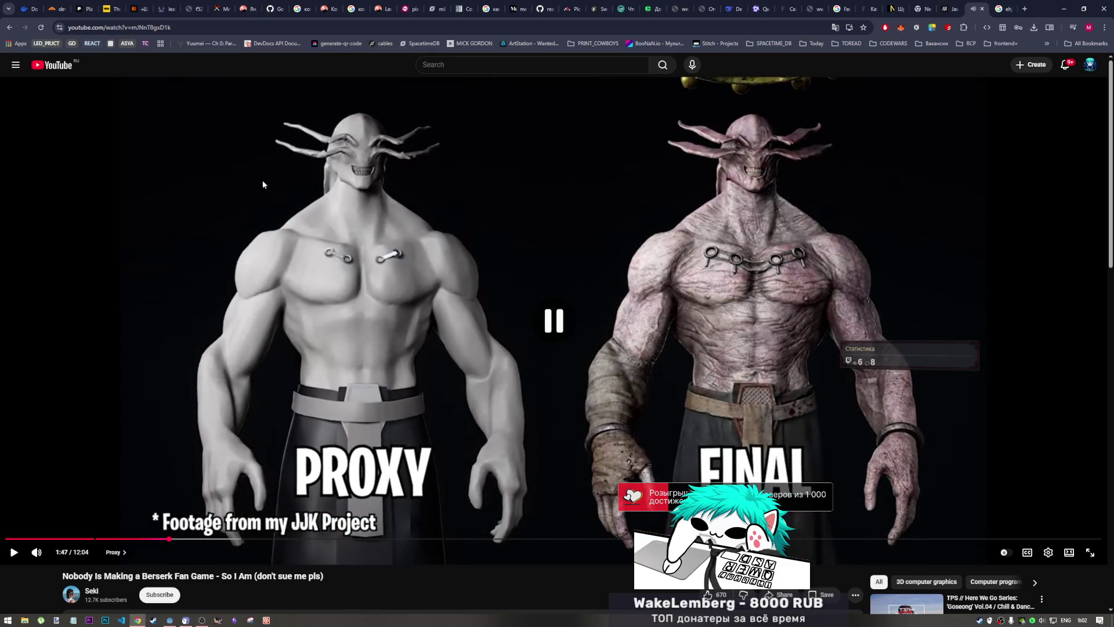
left_click(398, 389)
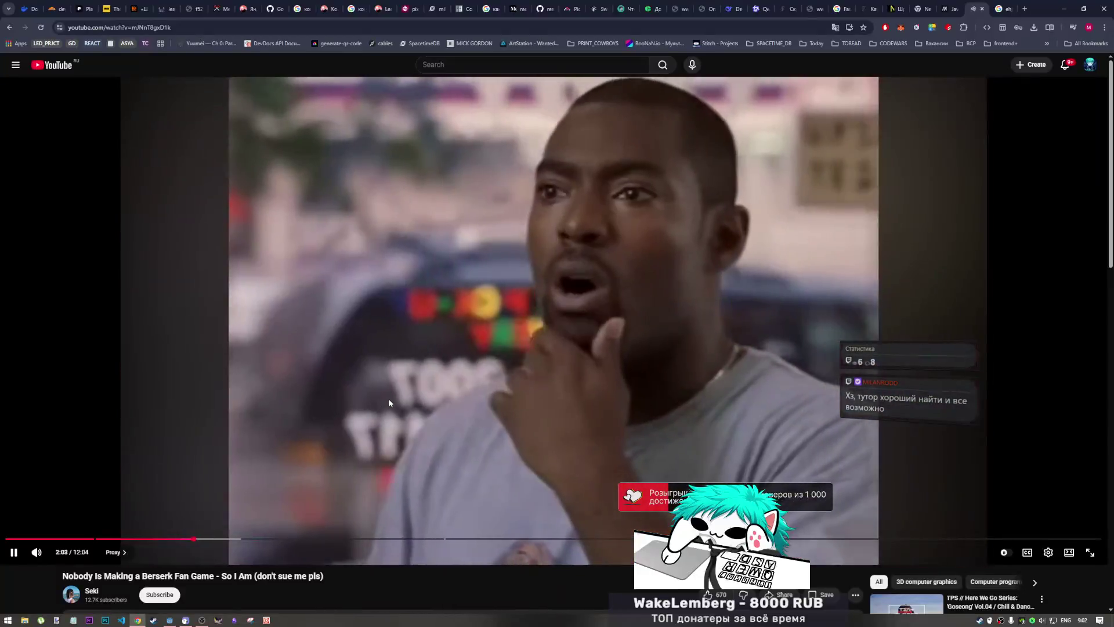
key("Right")
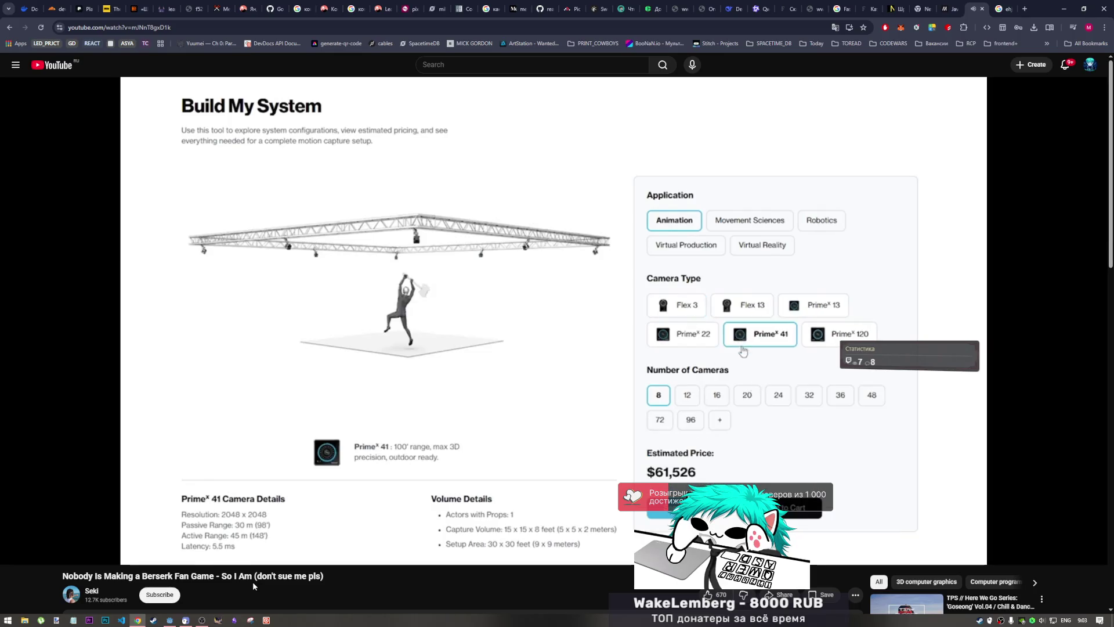
- Pause on the mimem.ai pricing configurator, then play on from 2:57 and pause at 3:17
left_click(434, 367)
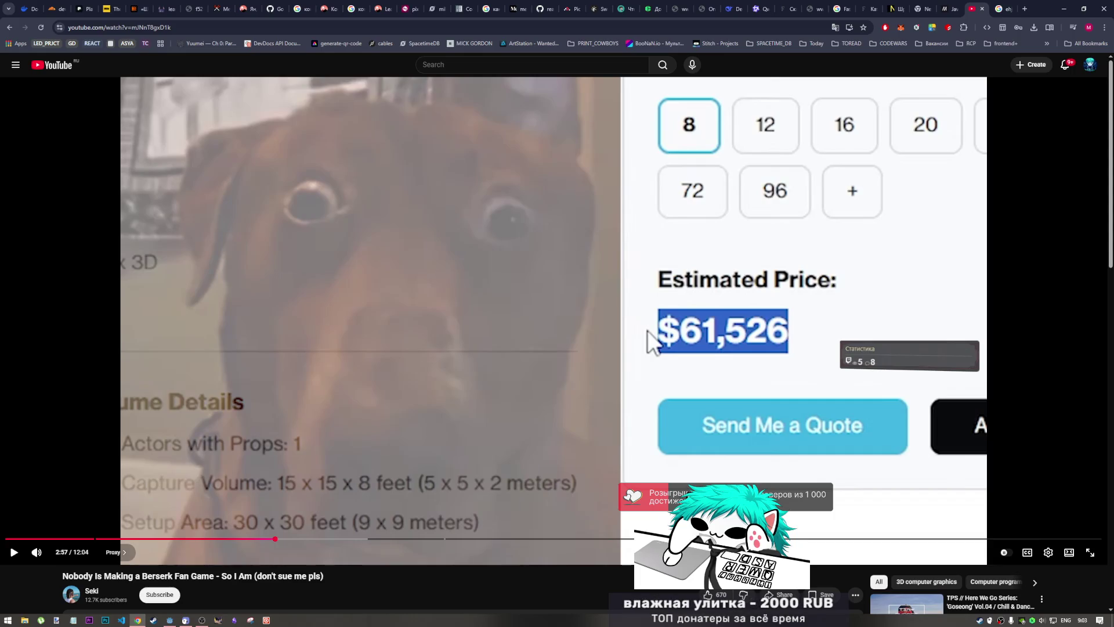
mouse_move(249, 506)
left_click(316, 453)
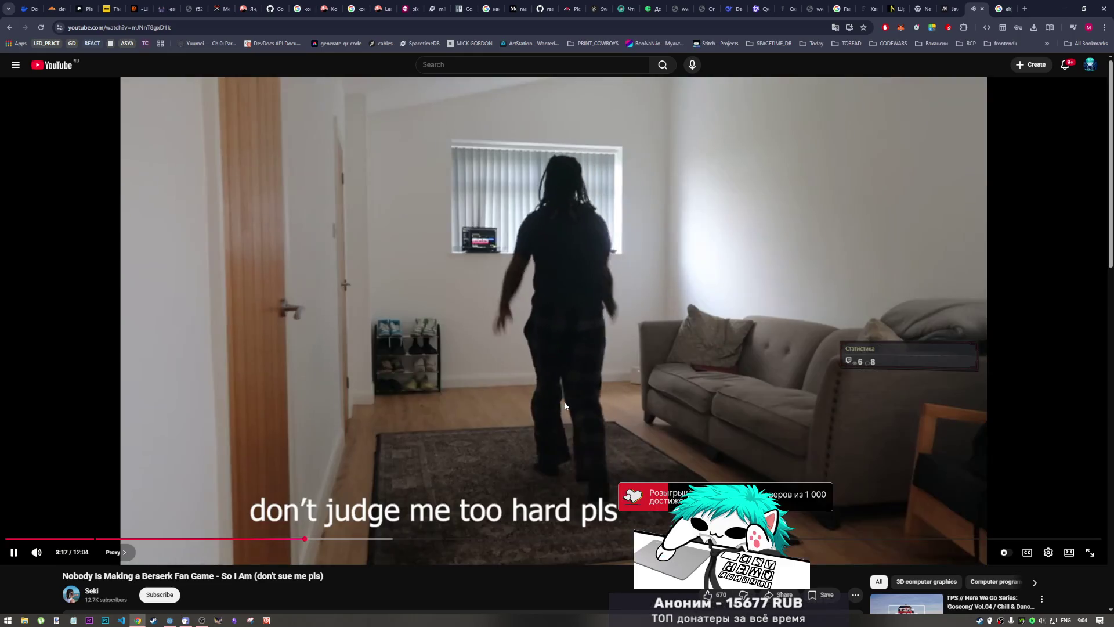
left_click(563, 399)
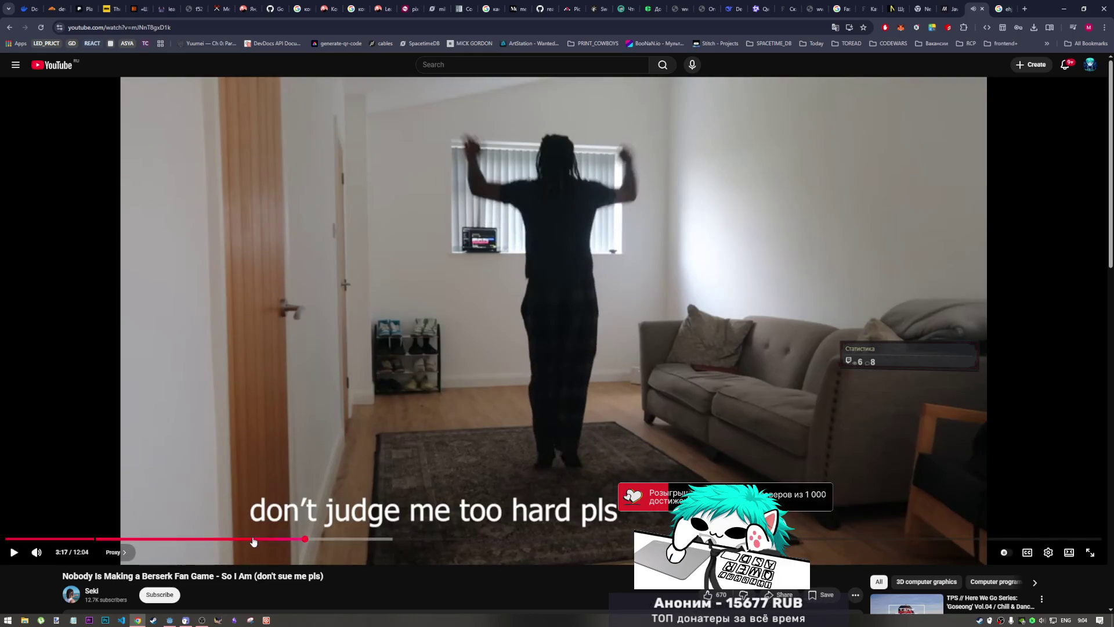
- Expand the video description, copy the mimem.ai sign-up link, and open a new tab
scroll(276, 560, "down", 4)
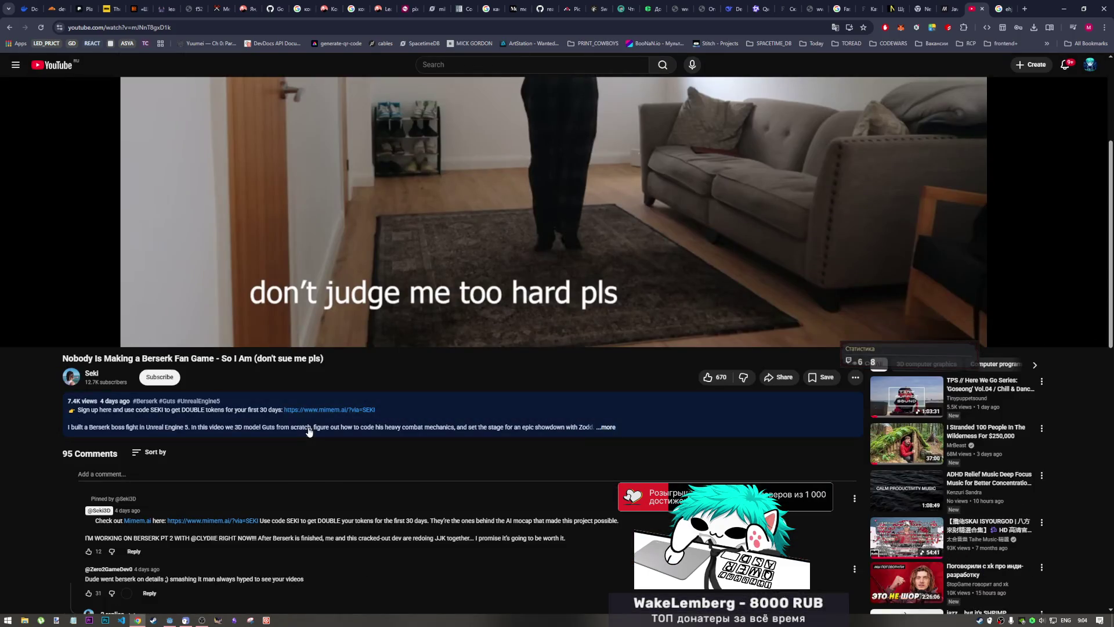
scroll(370, 411, "up", 1)
left_click(370, 410)
left_click_drag(379, 409, 284, 411)
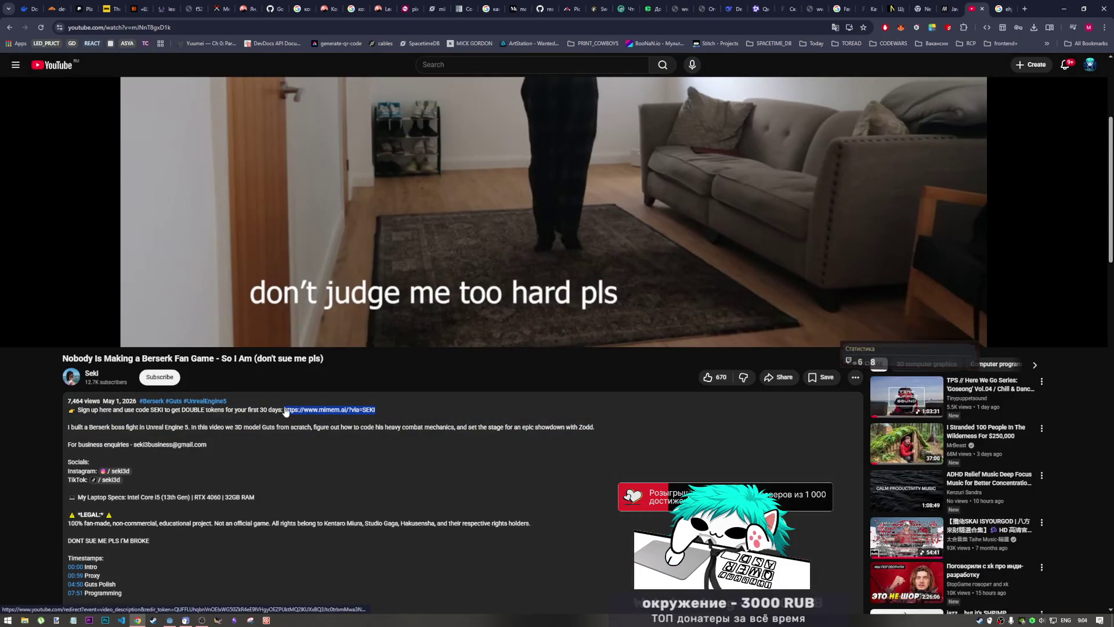
right_click(285, 412)
left_click(321, 509)
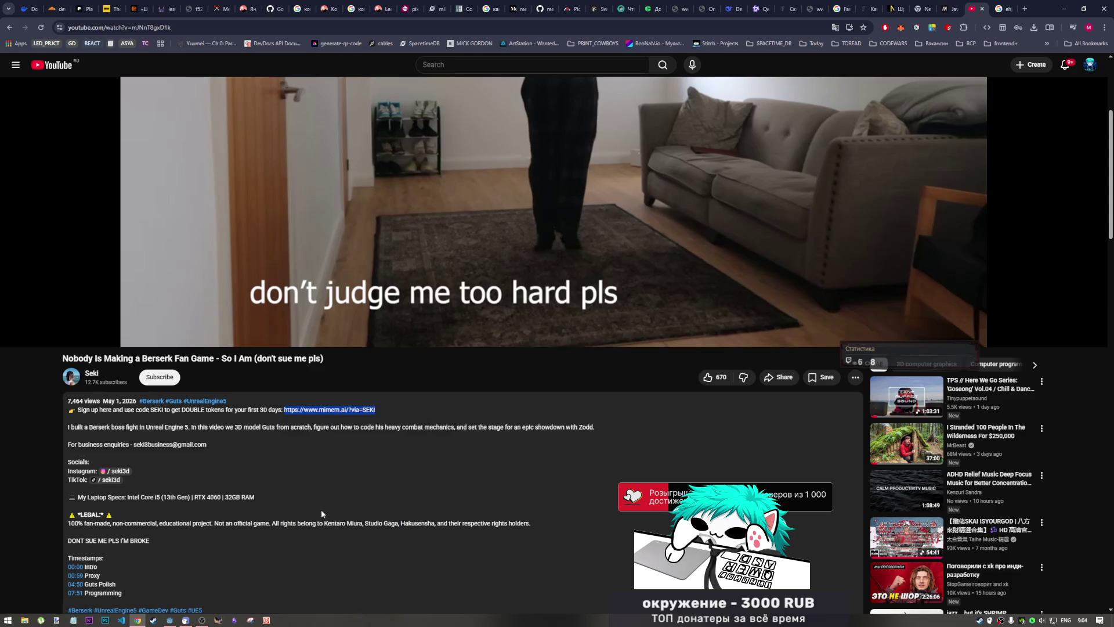
left_click(1025, 8)
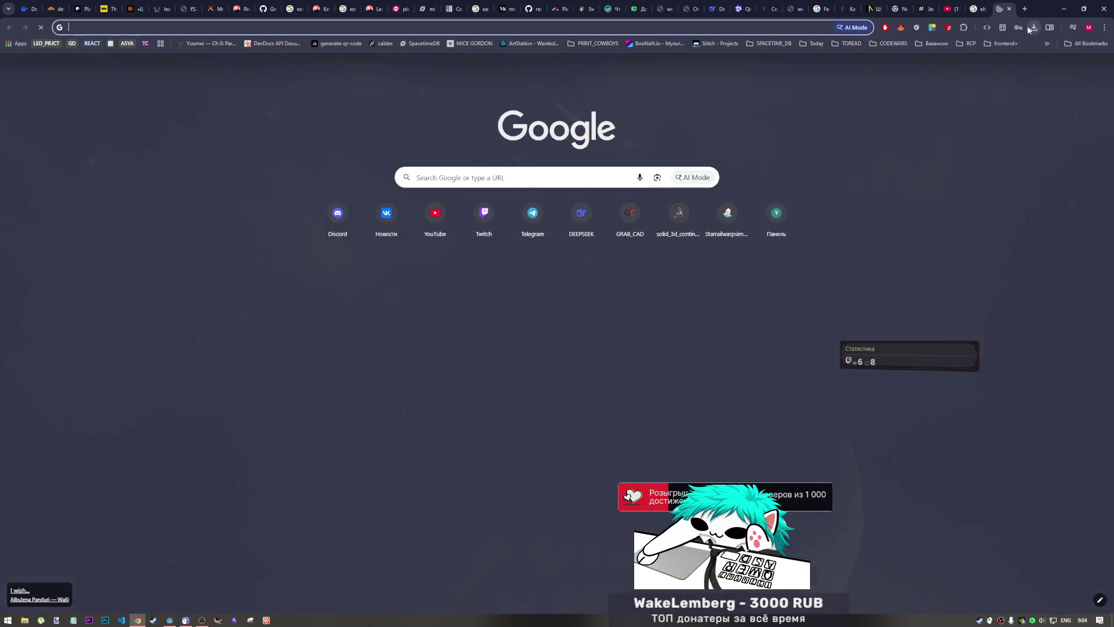
- Load the copied mimem.ai sign-up link and move its tab further left
type("mimem.ai/?via=SEKI")
key("Return")
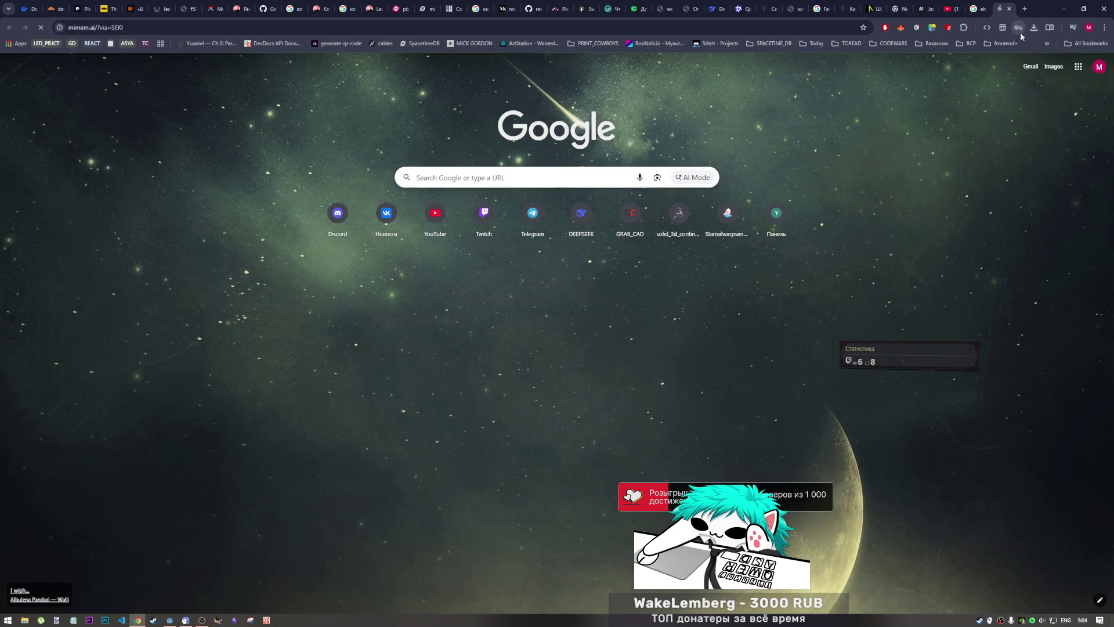
left_click_drag(1003, 9, 181, 6)
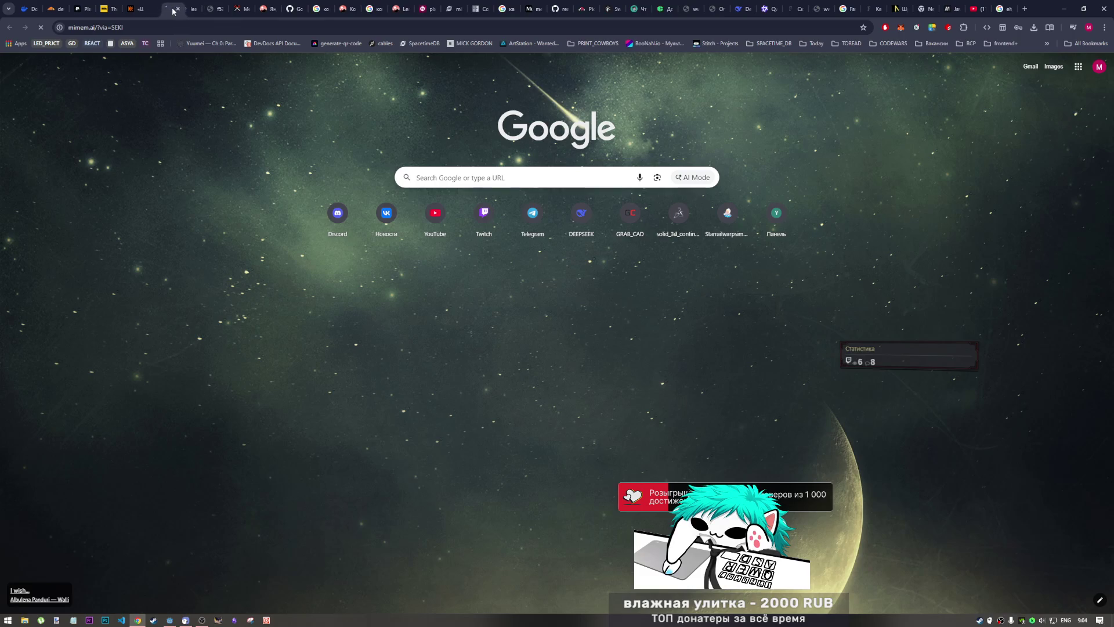
left_click_drag(178, 11, 179, 12)
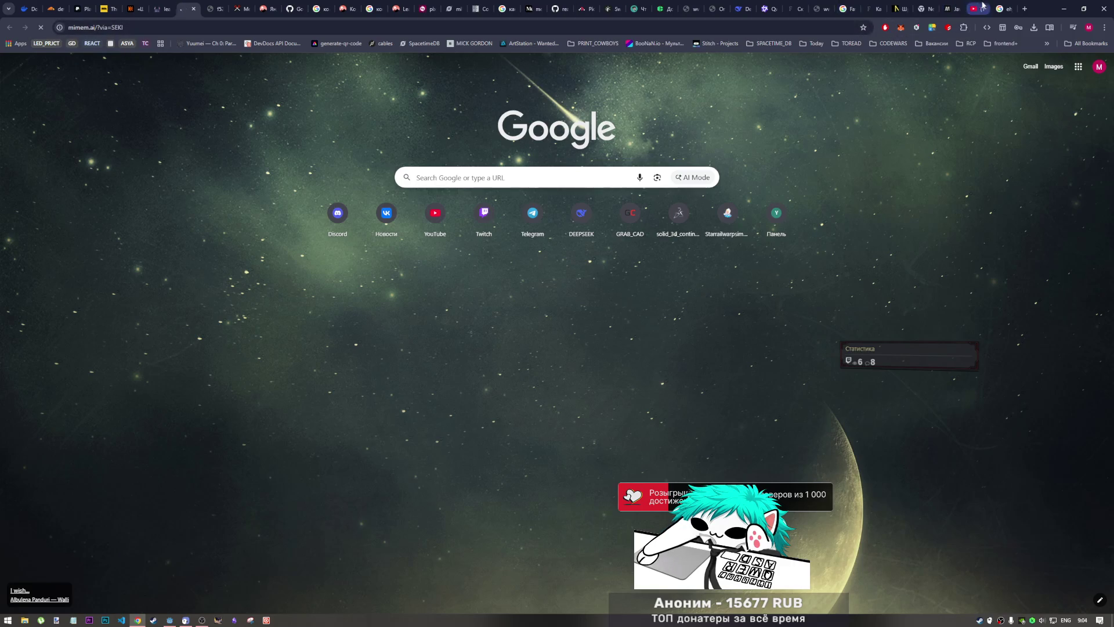
- Bookmark the mimem.ai page into the Today folder, then return to the Berserk video
left_click(864, 28)
left_click(813, 90)
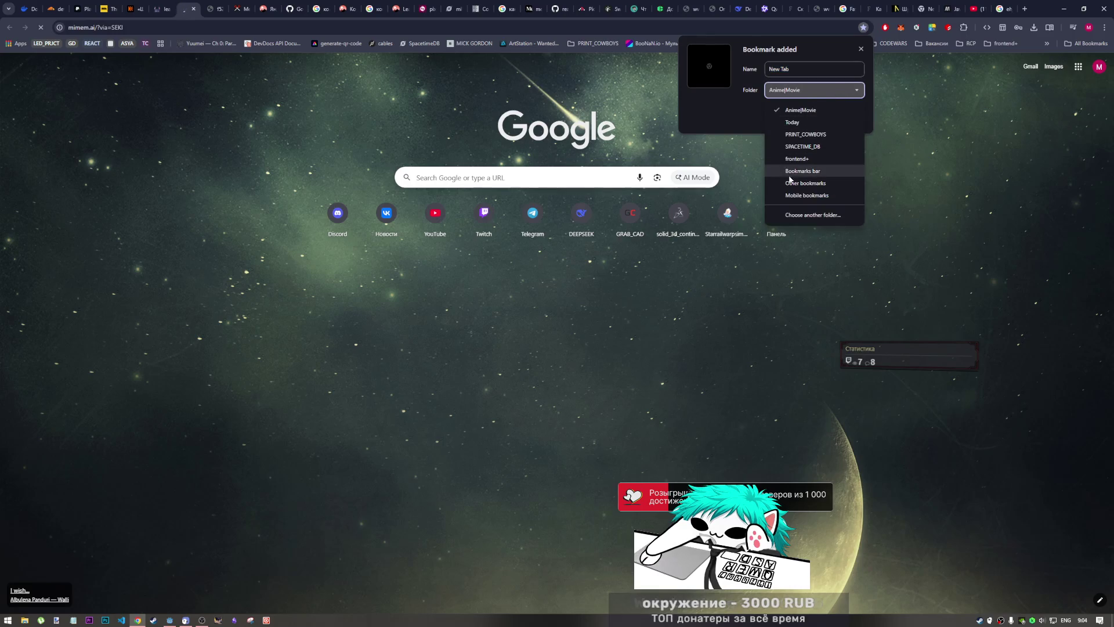
left_click(800, 123)
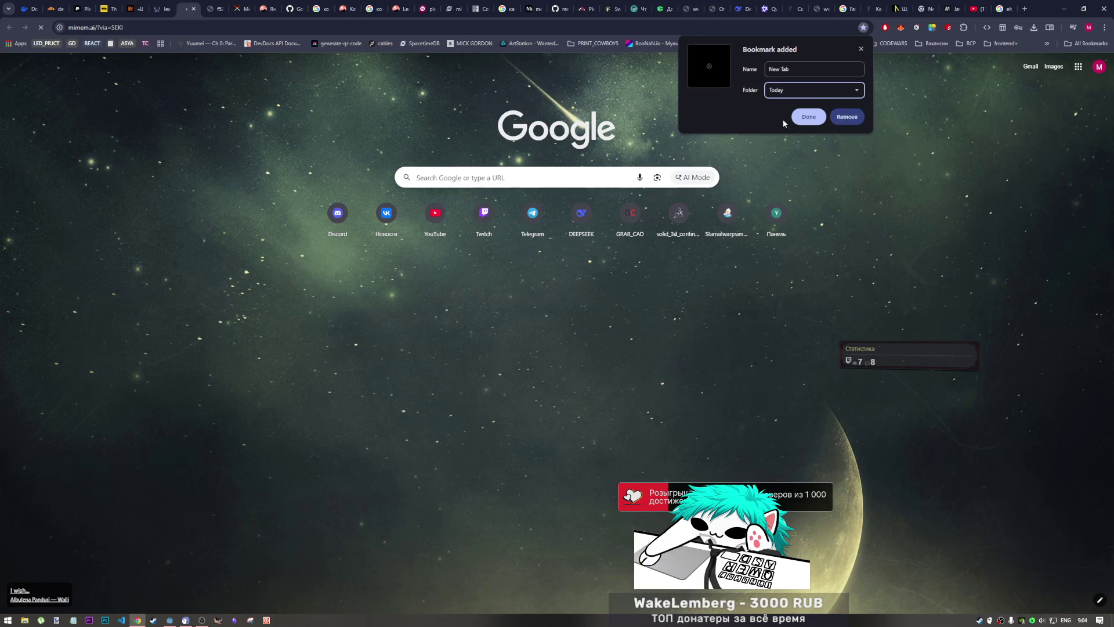
left_click(799, 118)
left_click(981, 4)
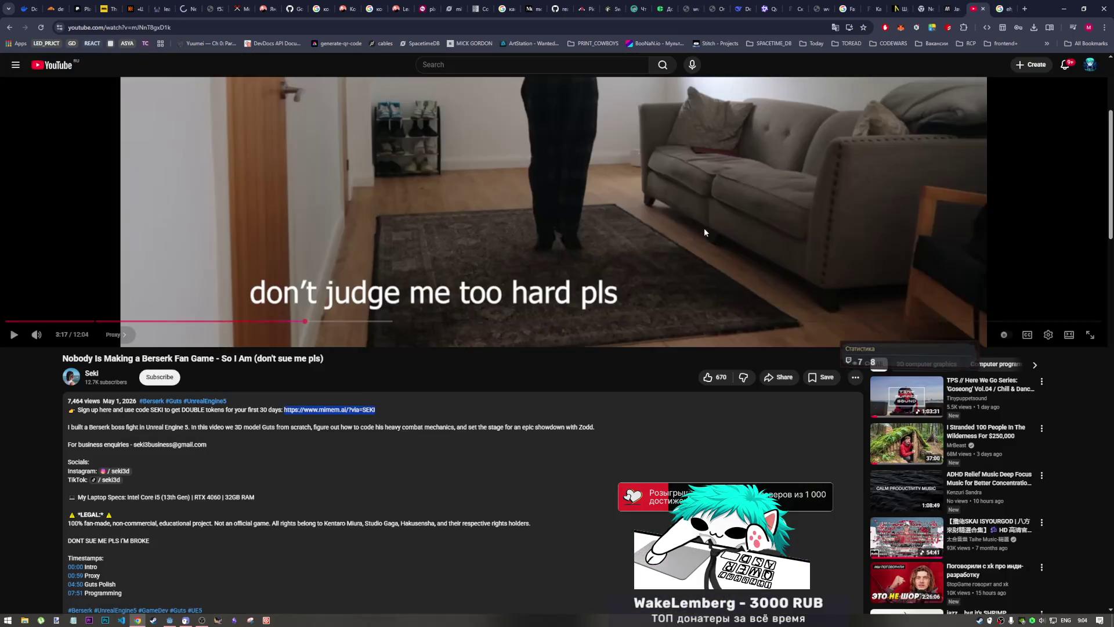
- In theater view, pause and play through the mimem.ai sponsor part, rewinding to its pricing table at 3:58
key("t")
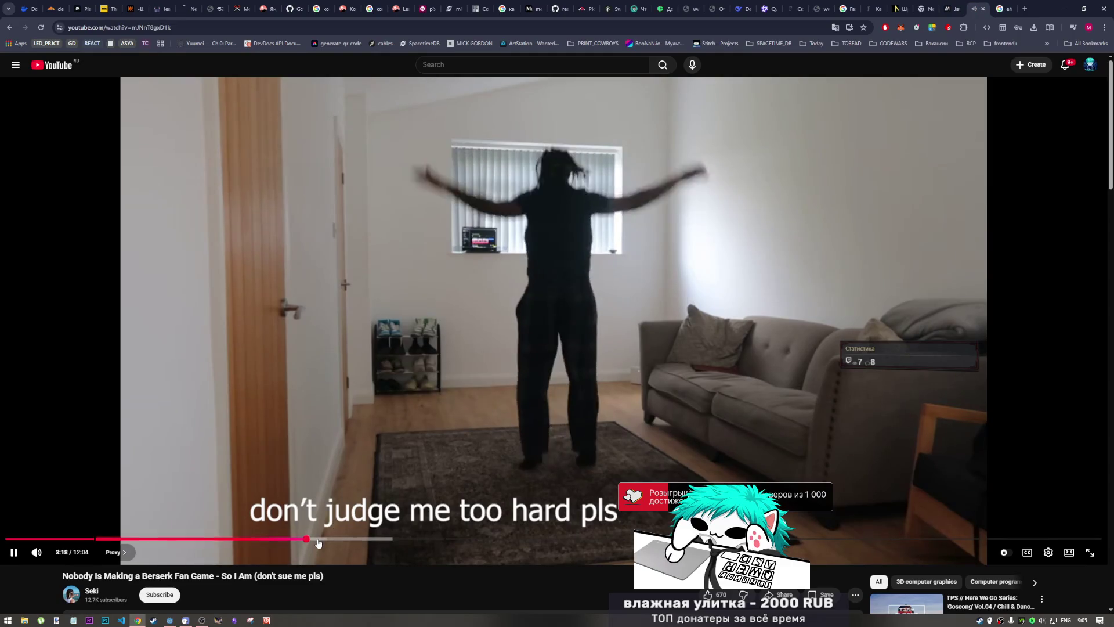
left_click(332, 526)
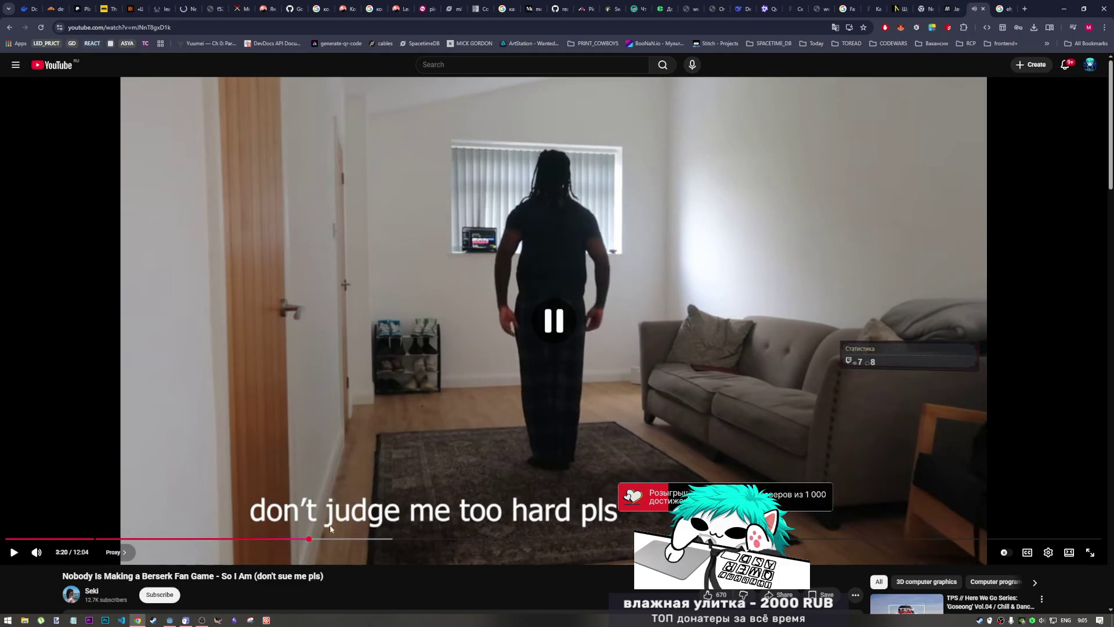
left_click(336, 509)
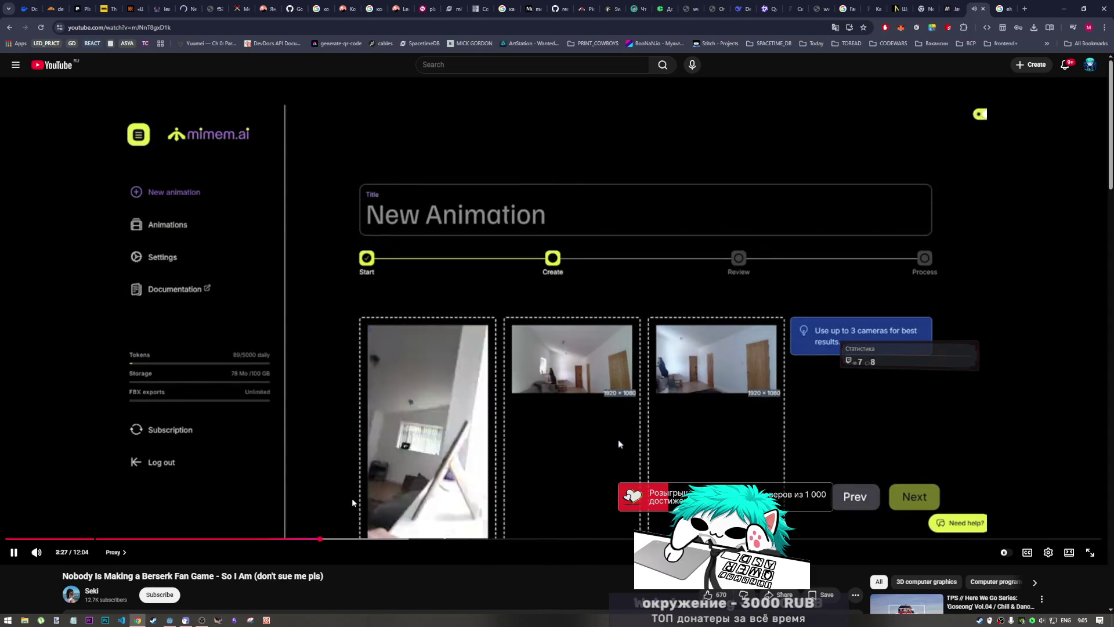
left_click(619, 444)
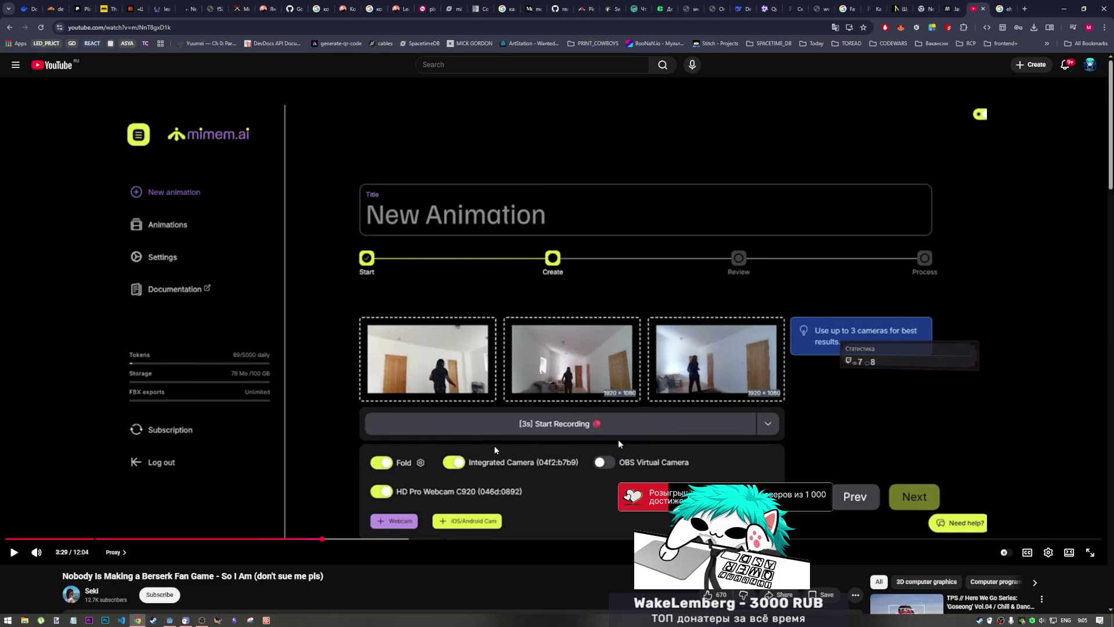
left_click(511, 448)
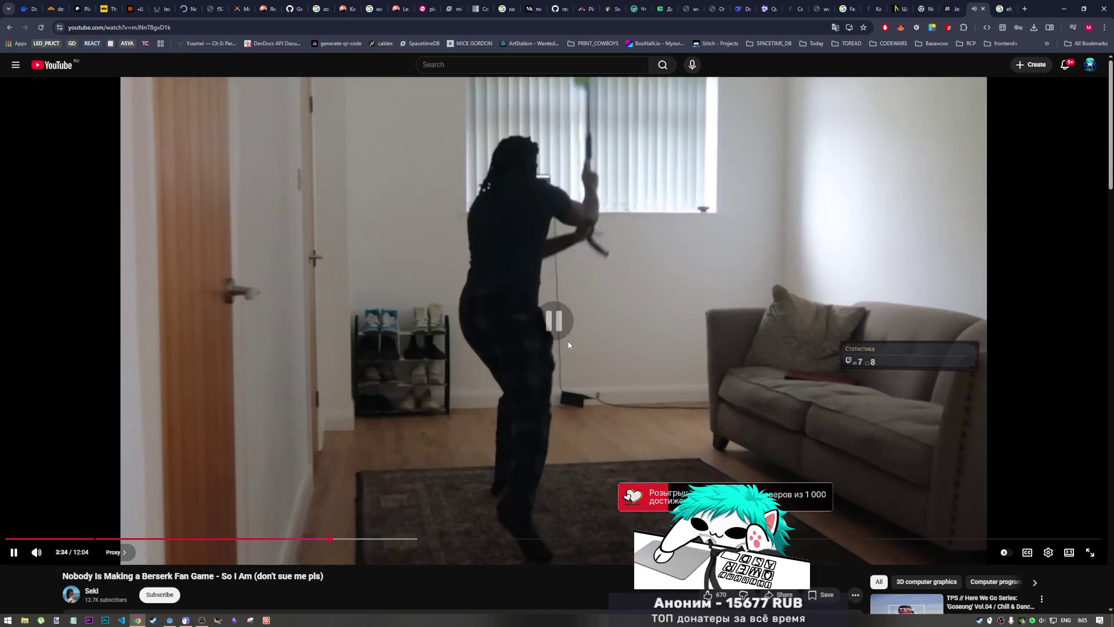
left_click(559, 365)
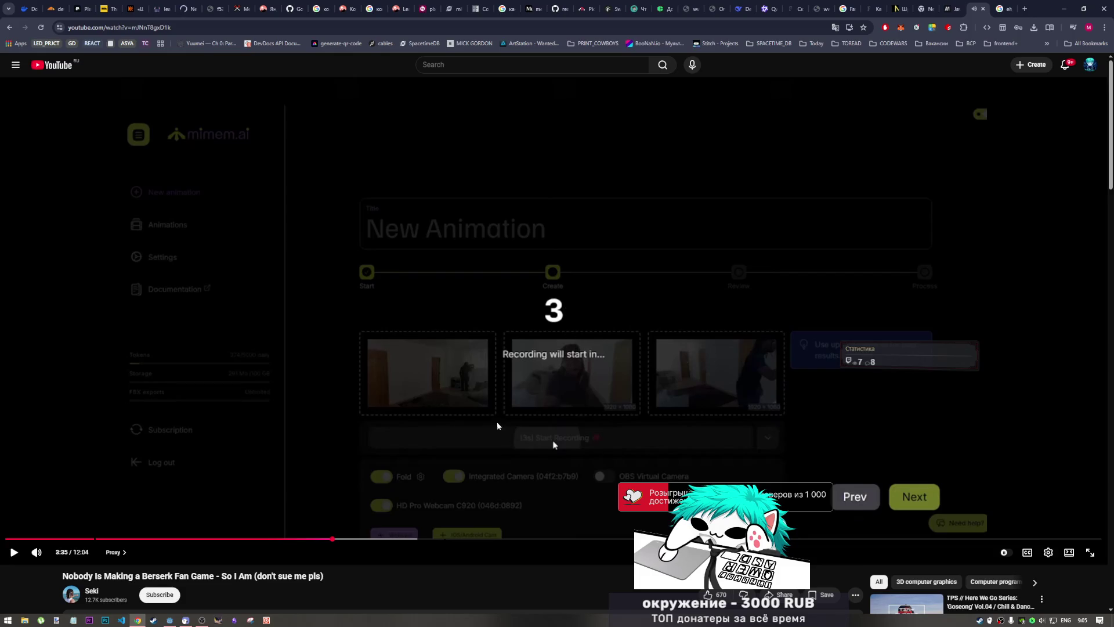
left_click(513, 416)
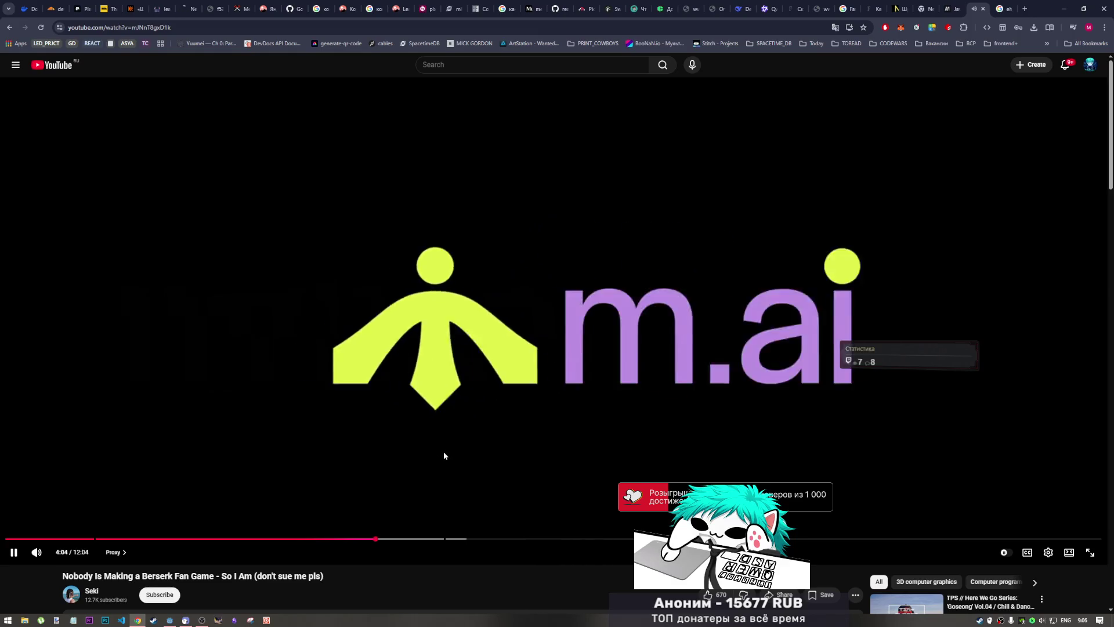
left_click(365, 541)
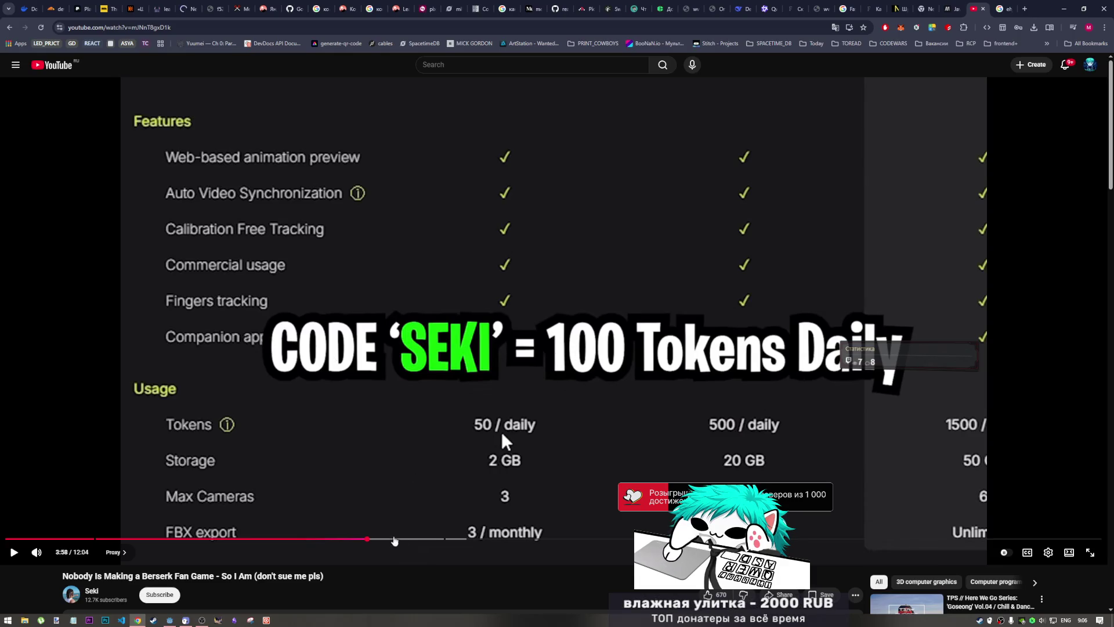
left_click(395, 471)
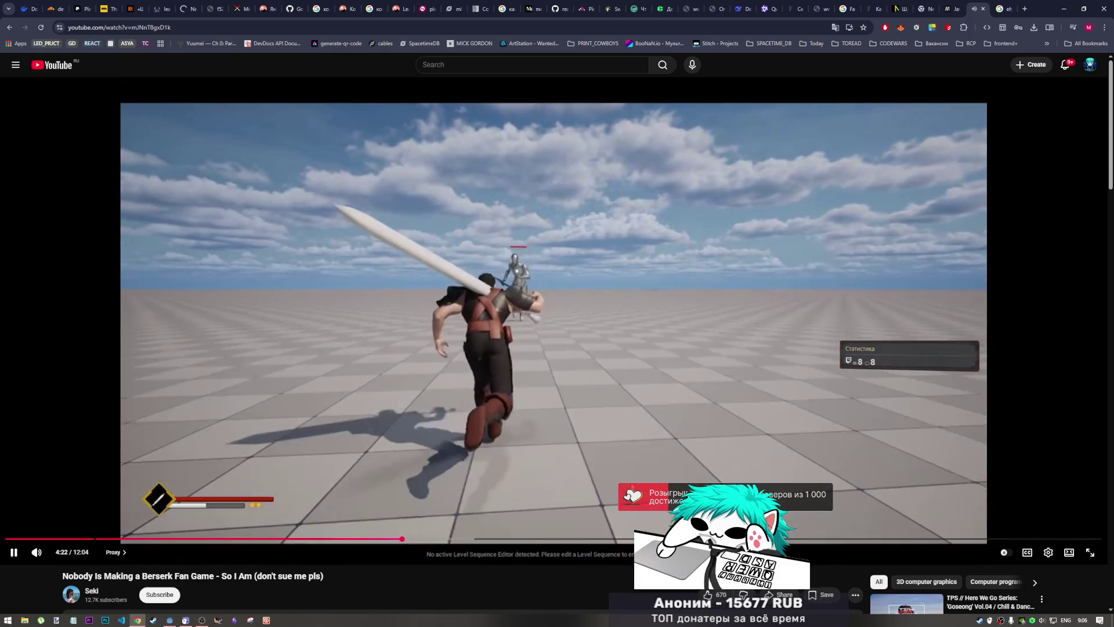
- Pause briefly on the Unreal gameplay footage at 4:22, then resume playback
left_click(560, 487)
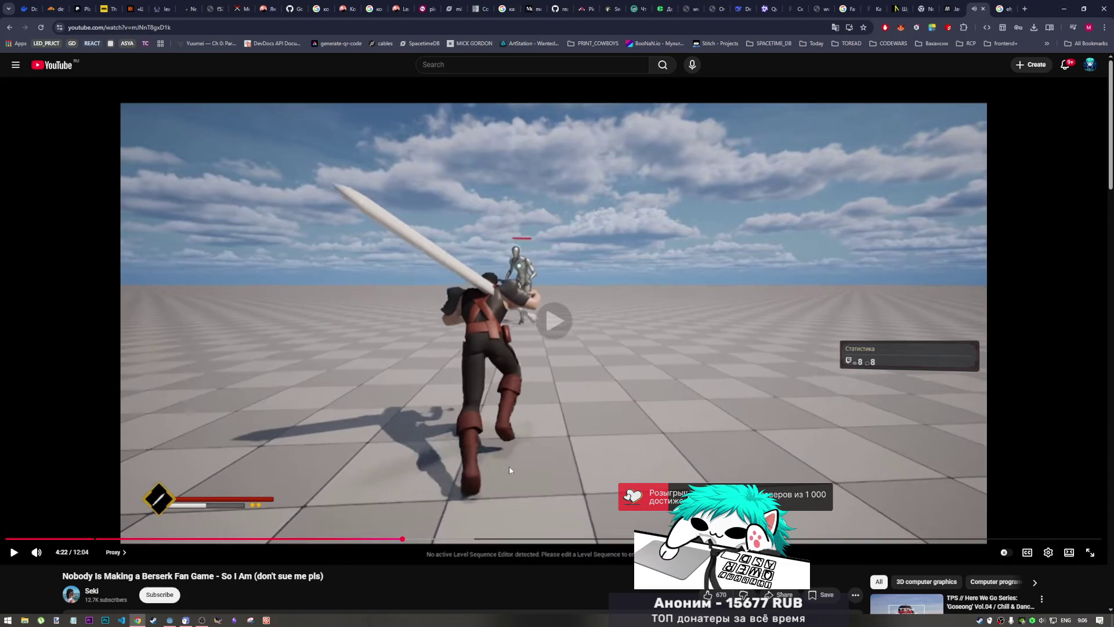
left_click(510, 462)
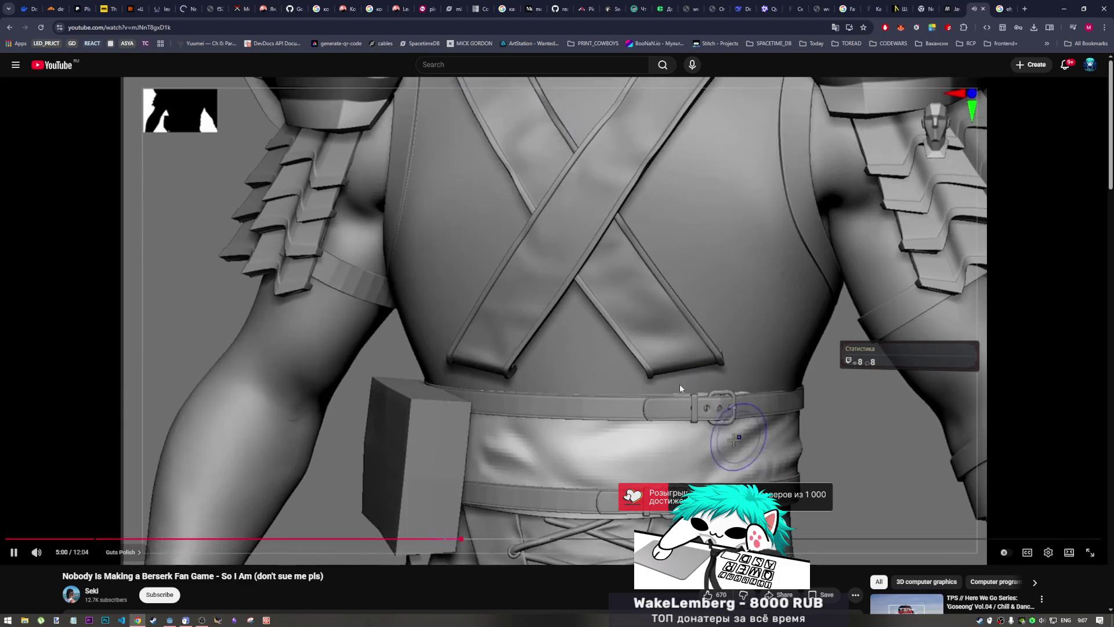
- Pause, skip ahead to about 5:43, play on, and pause at 6:23 on Guts's angry close-up
left_click(673, 383)
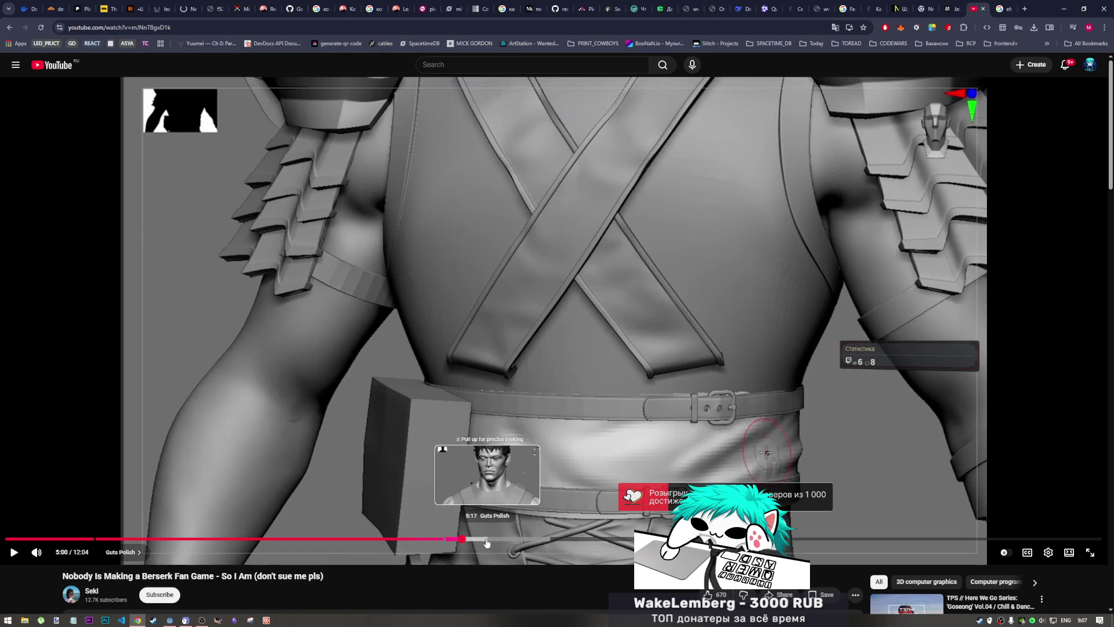
left_click_drag(487, 542, 538, 541)
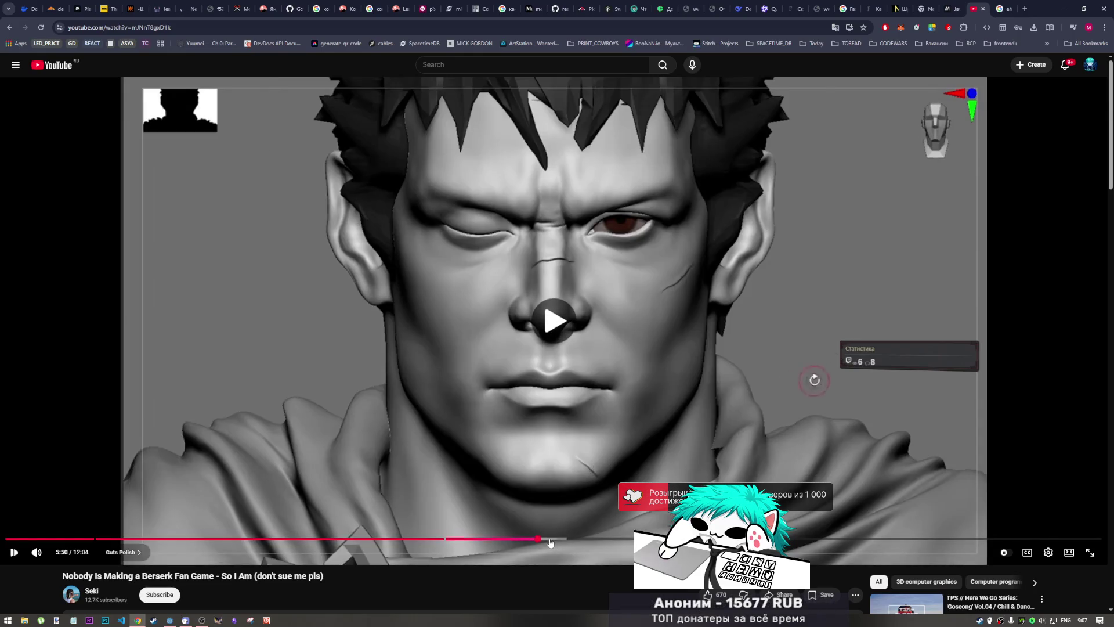
key("space")
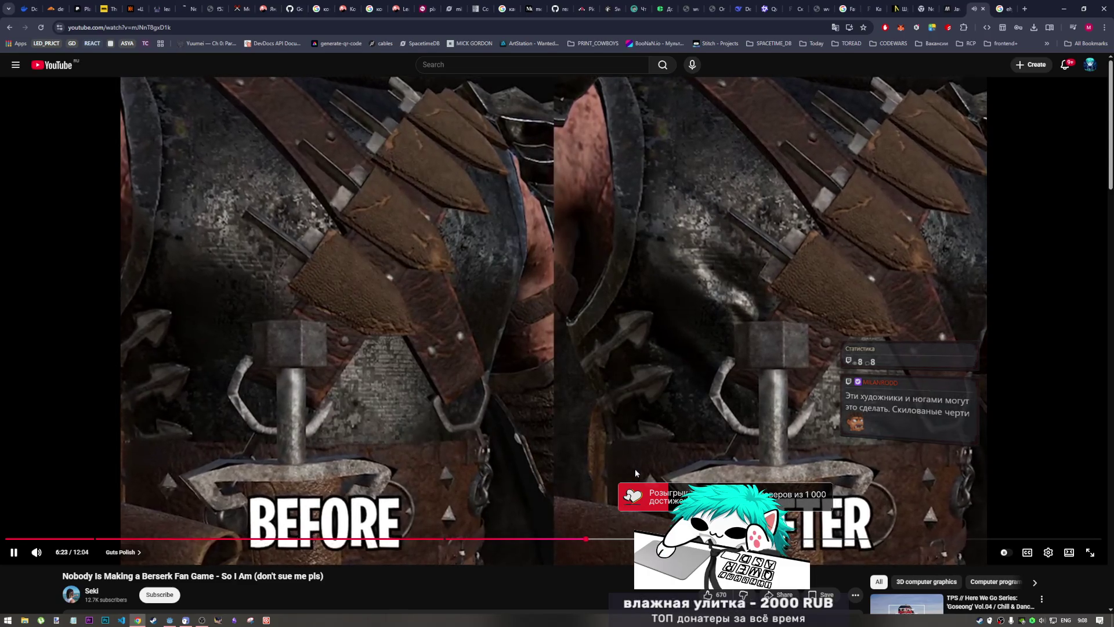
left_click(635, 473)
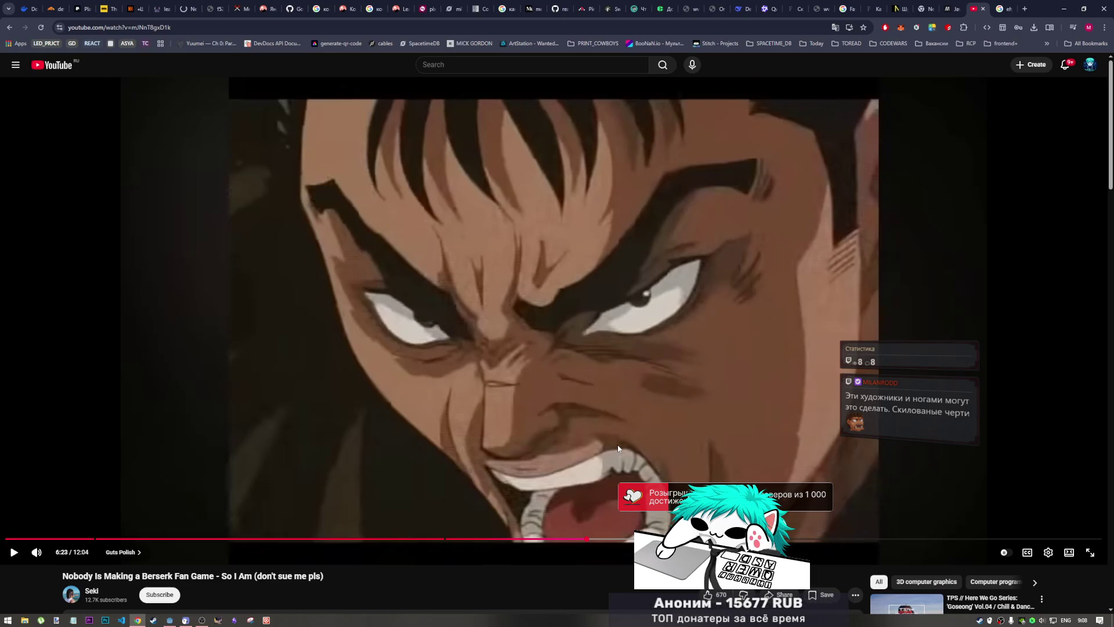
- Advance the devlog to 6:24, then resume into the Substance 3D Painter armour texturing
left_click(606, 405)
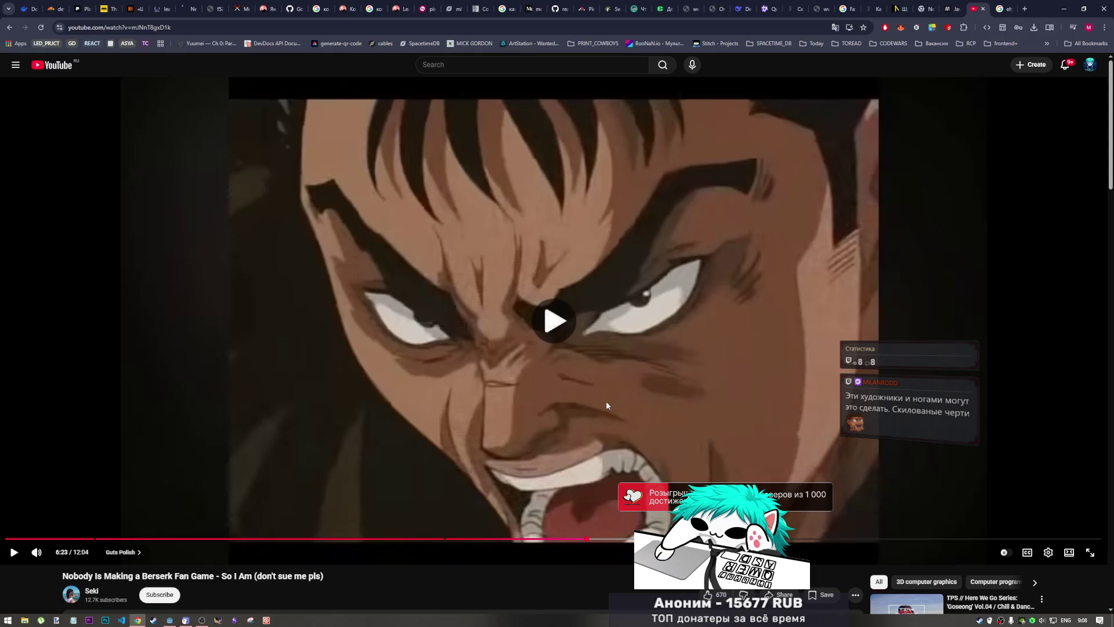
left_click(658, 414)
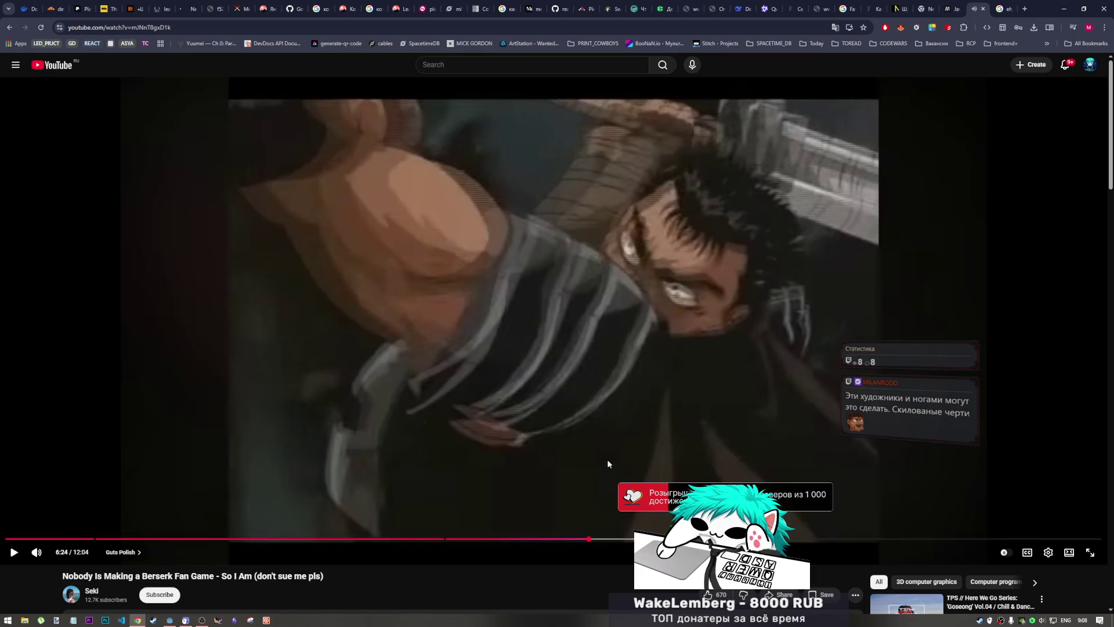
left_click(598, 363)
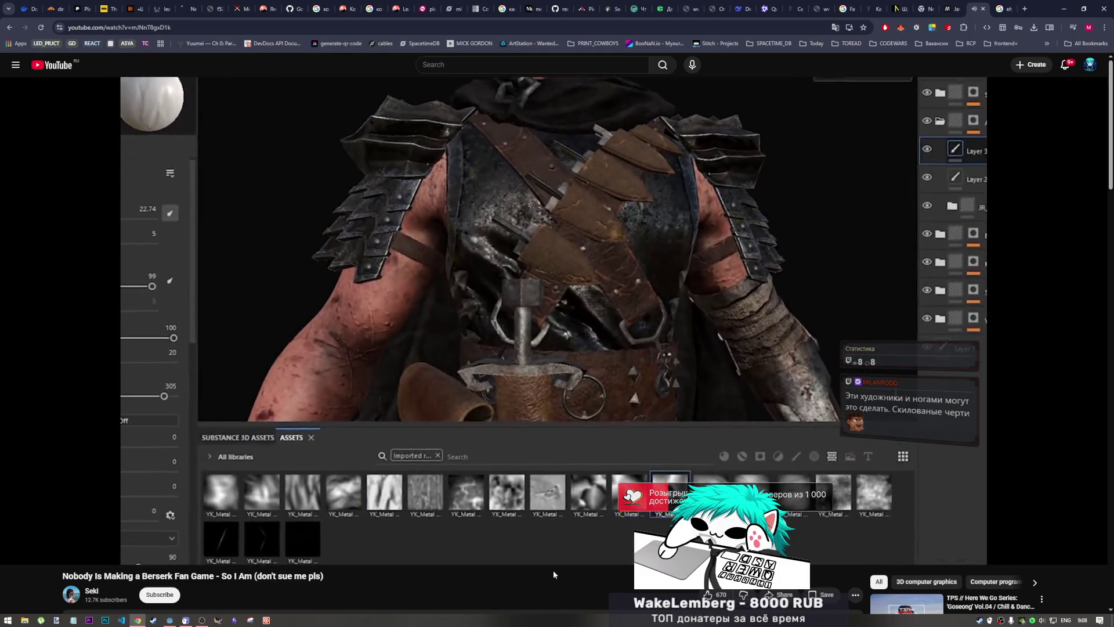
- Pause the devlog at 7:18 on the Unreal Guts_Showcase shot, then switch to another app
mouse_move(635, 378)
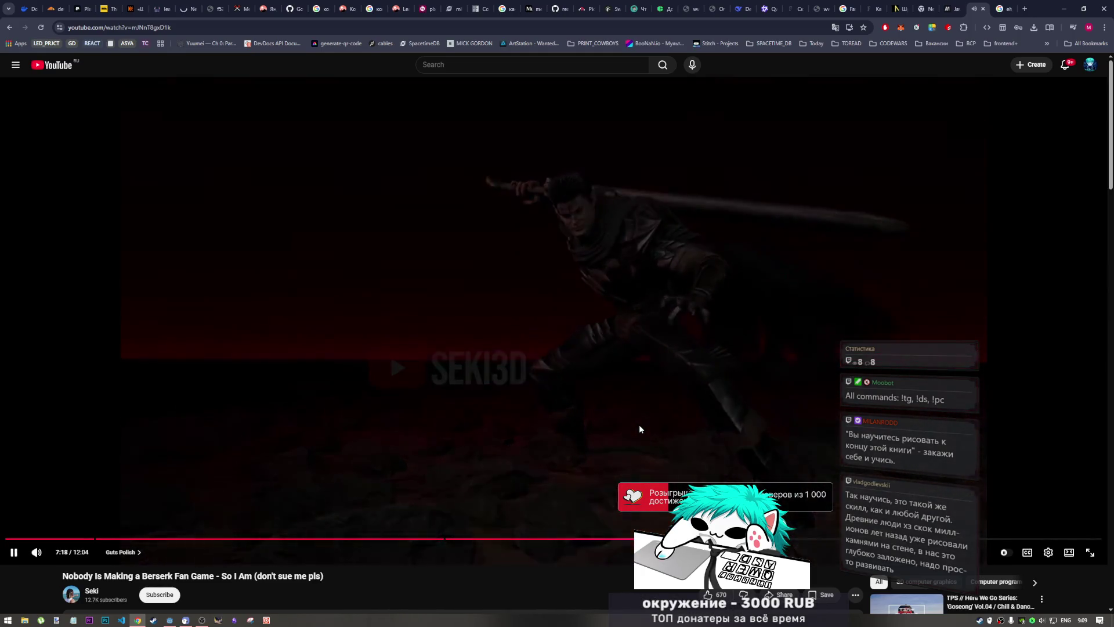
left_click(638, 423)
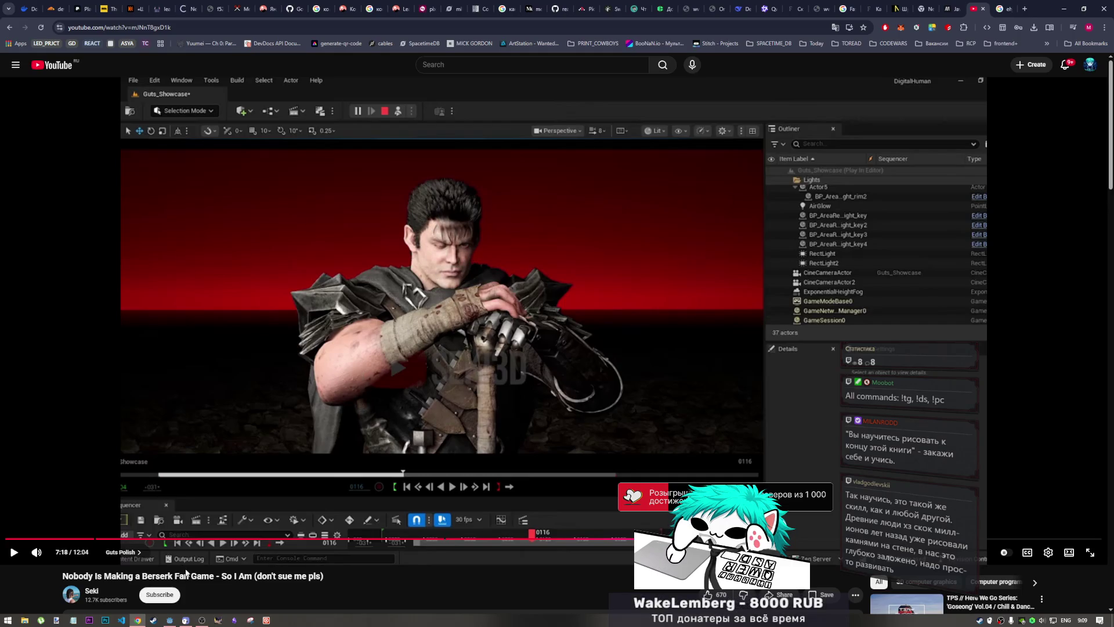
left_click(203, 620)
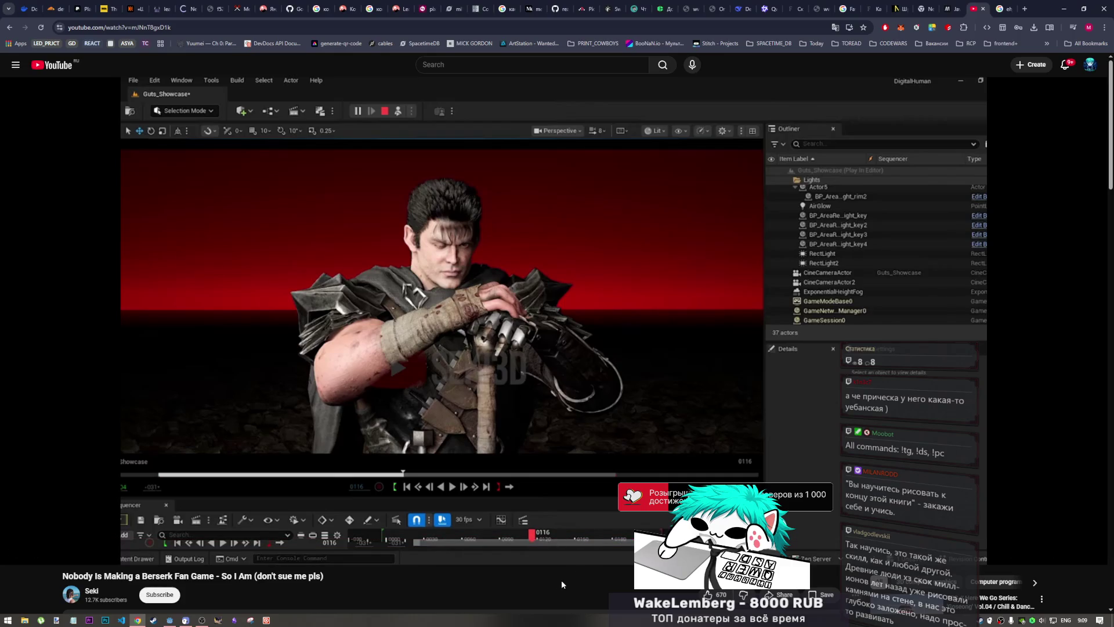
left_click(201, 620)
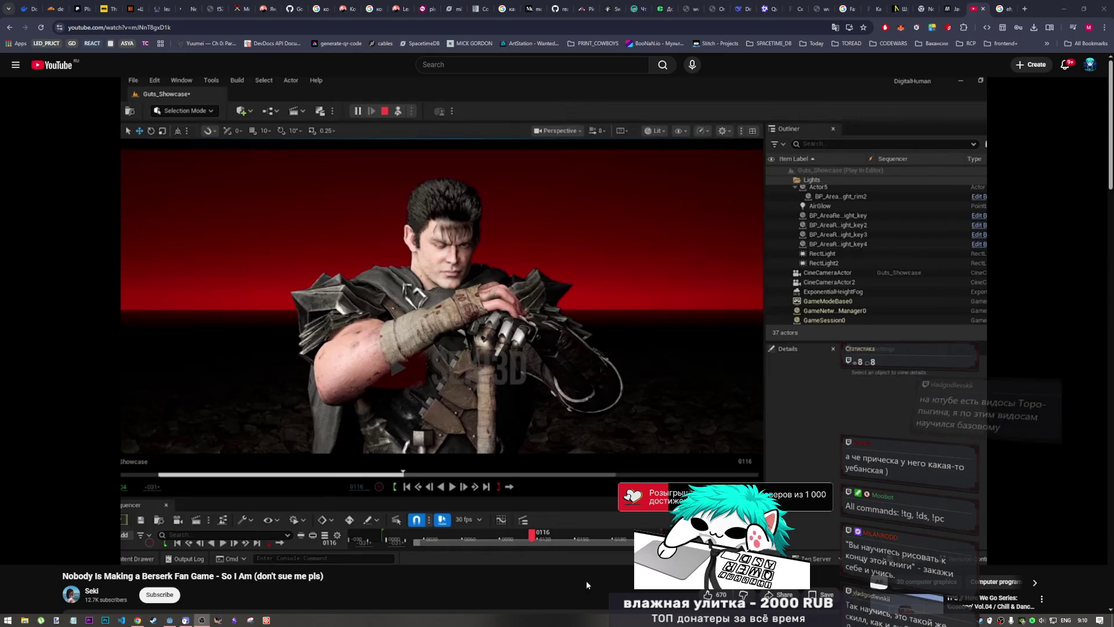
mouse_move(1089, 264)
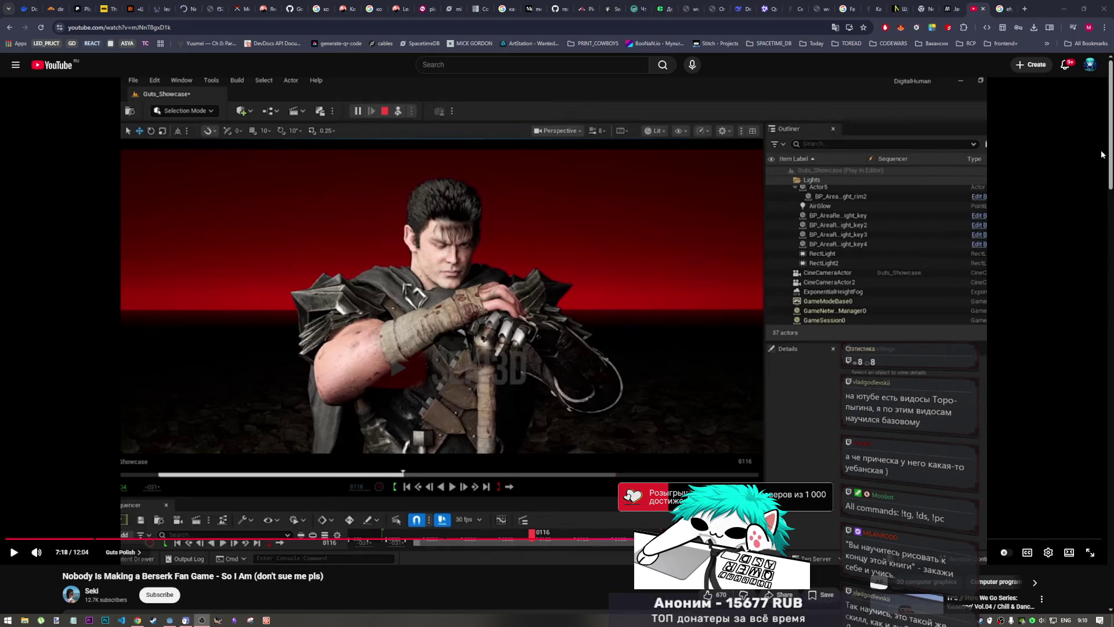
scroll(1106, 140, "down", 1)
scroll(1105, 140, "up", 1)
mouse_move(534, 385)
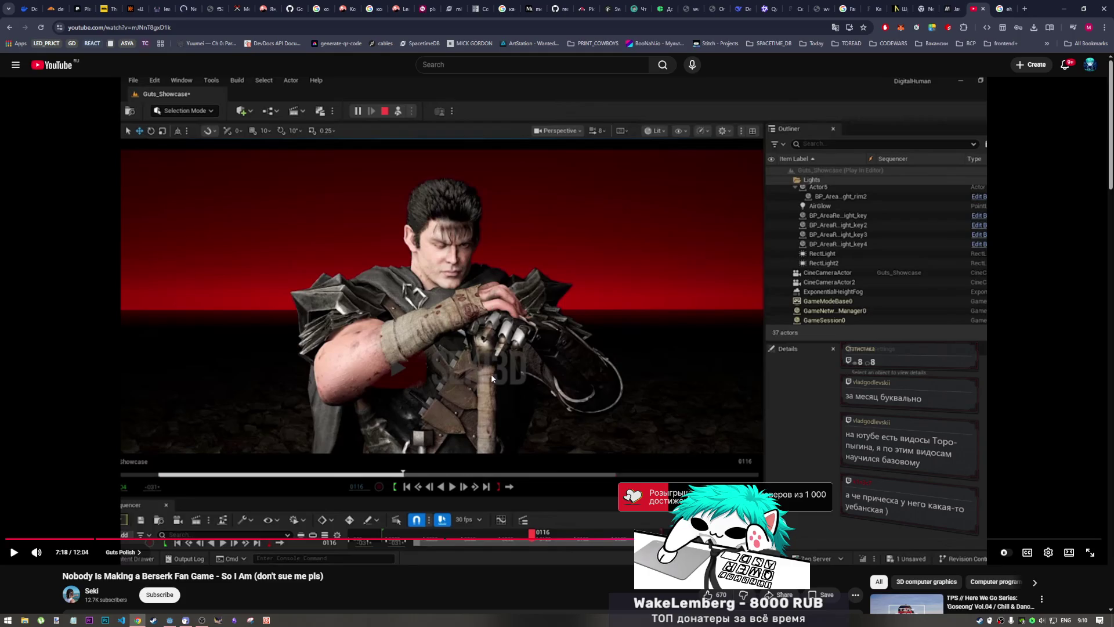
left_click(201, 620)
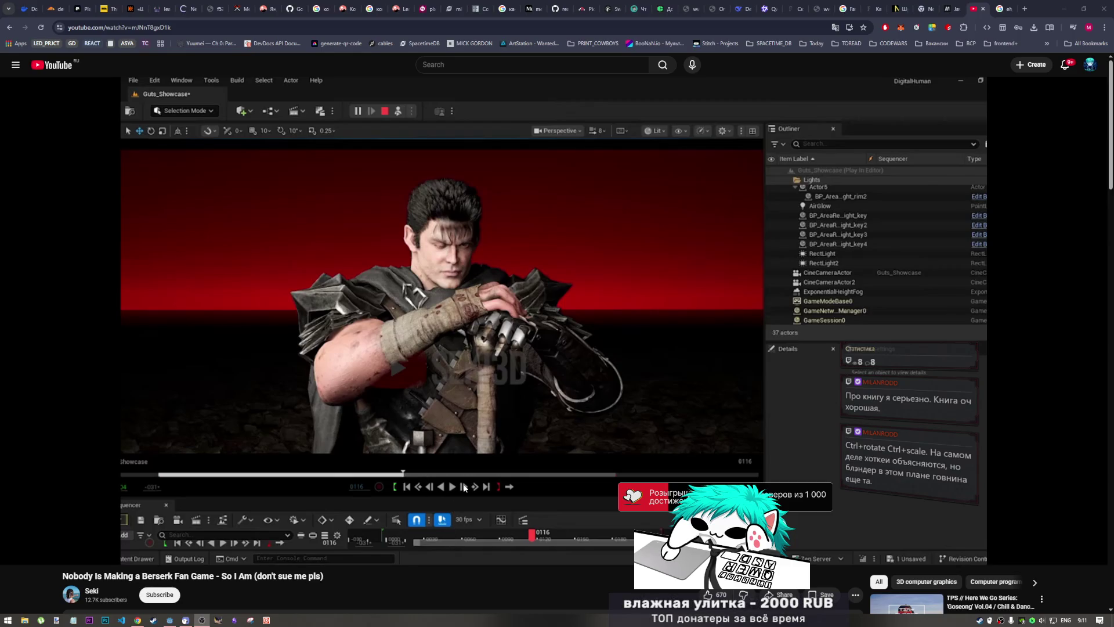
left_click(607, 578)
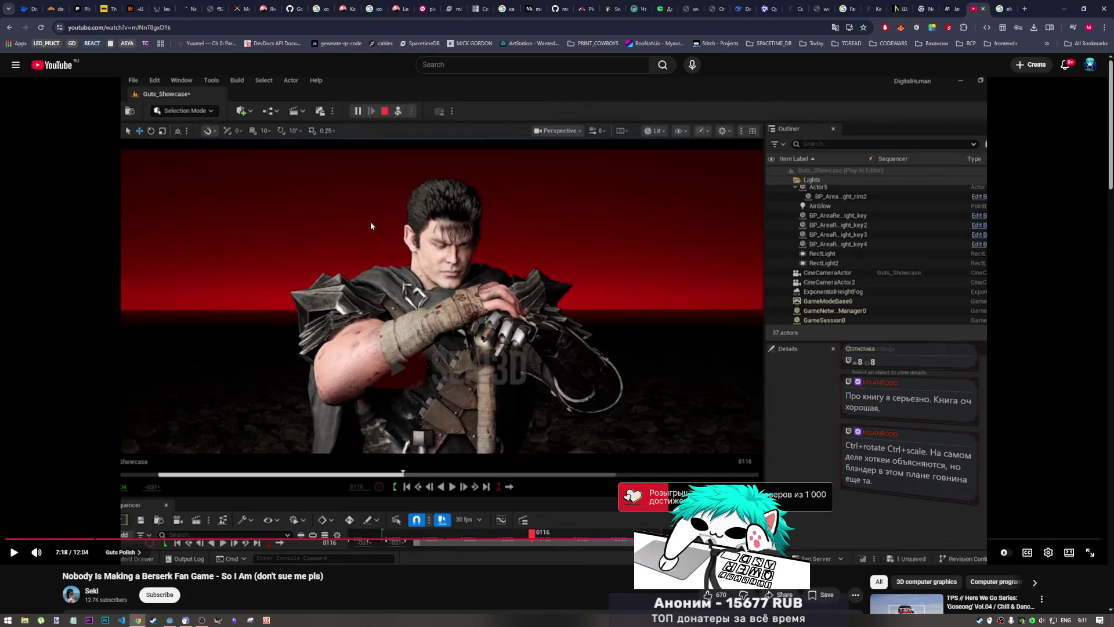
left_click(328, 372)
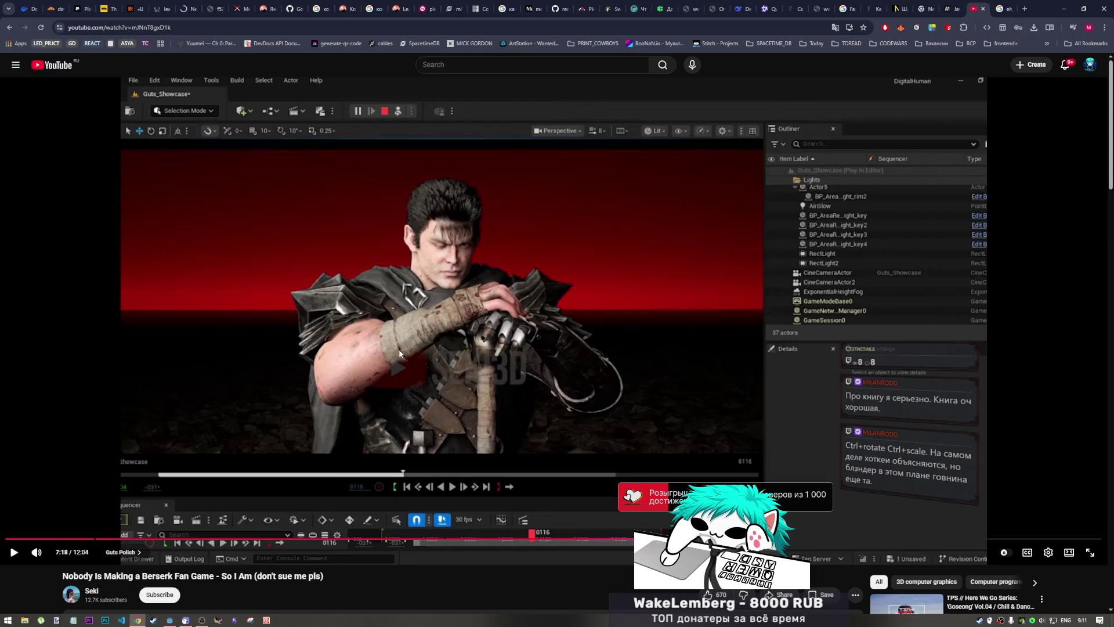
key("ctrl+Tab")
- Search Google for 'gats berzerk' and open the Pinterest Guts (Berzerk) drawing
key("ctrl+l")
type("g")
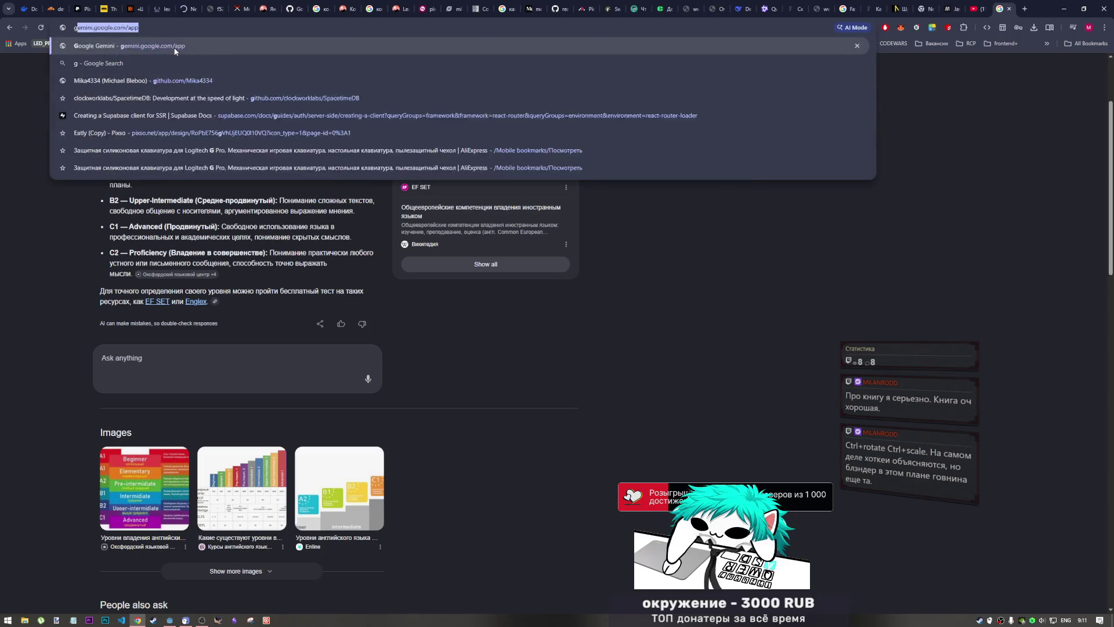
type("ats berz")
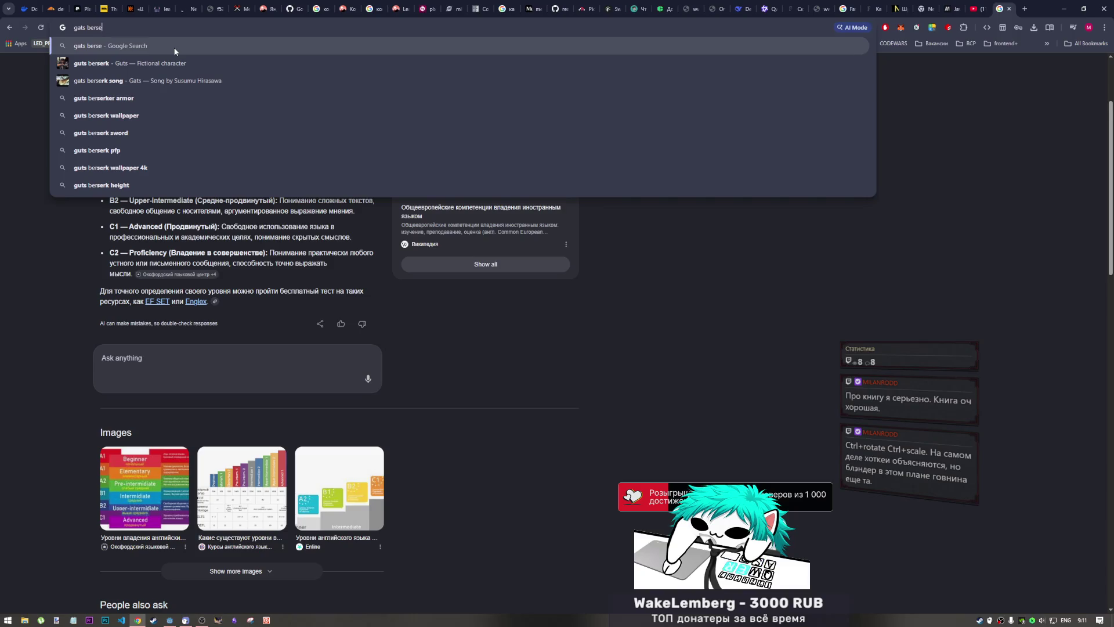
type("erk")
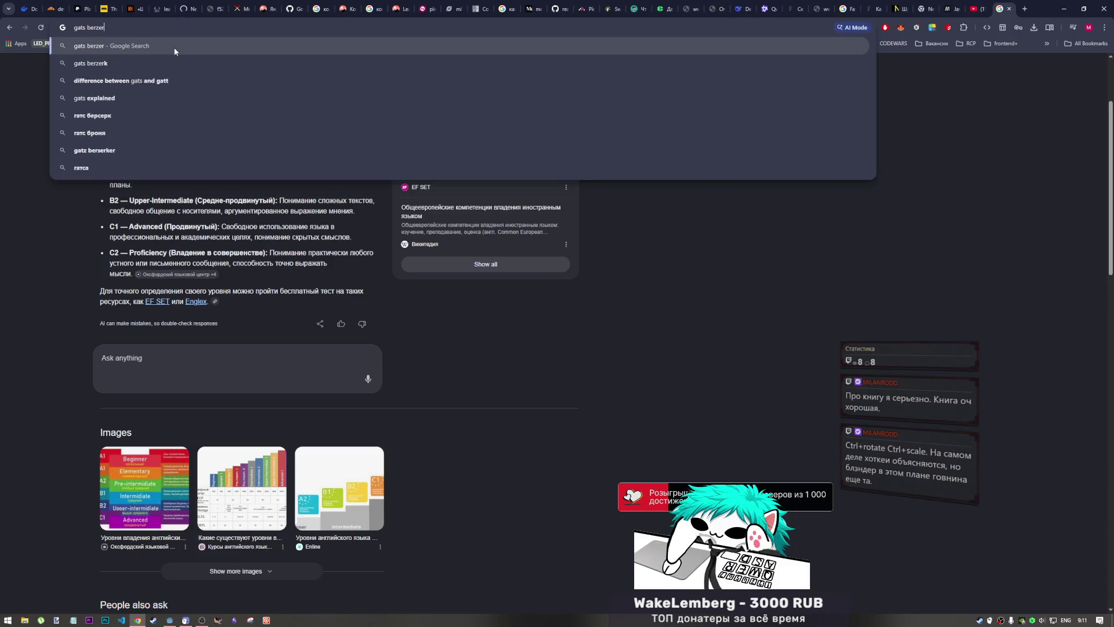
key("Return")
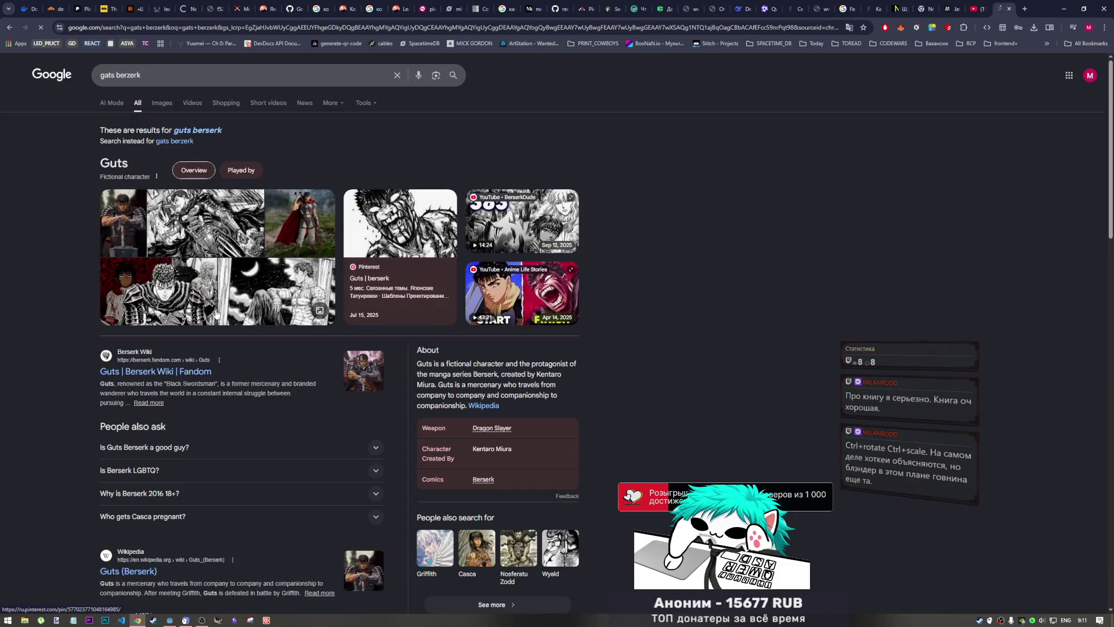
left_click(181, 299)
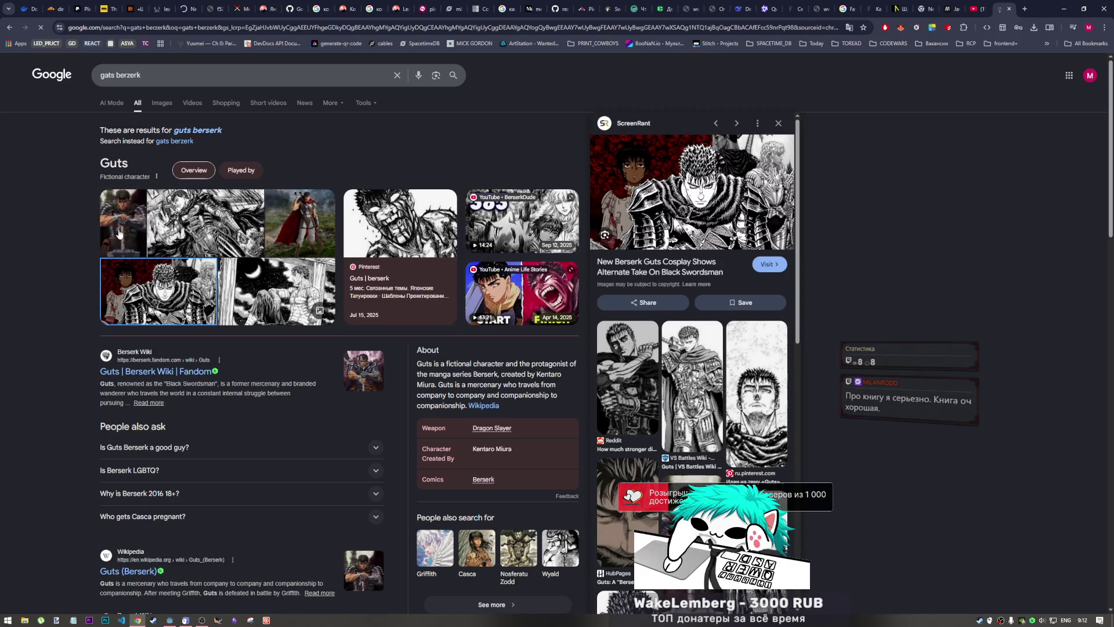
left_click(169, 238)
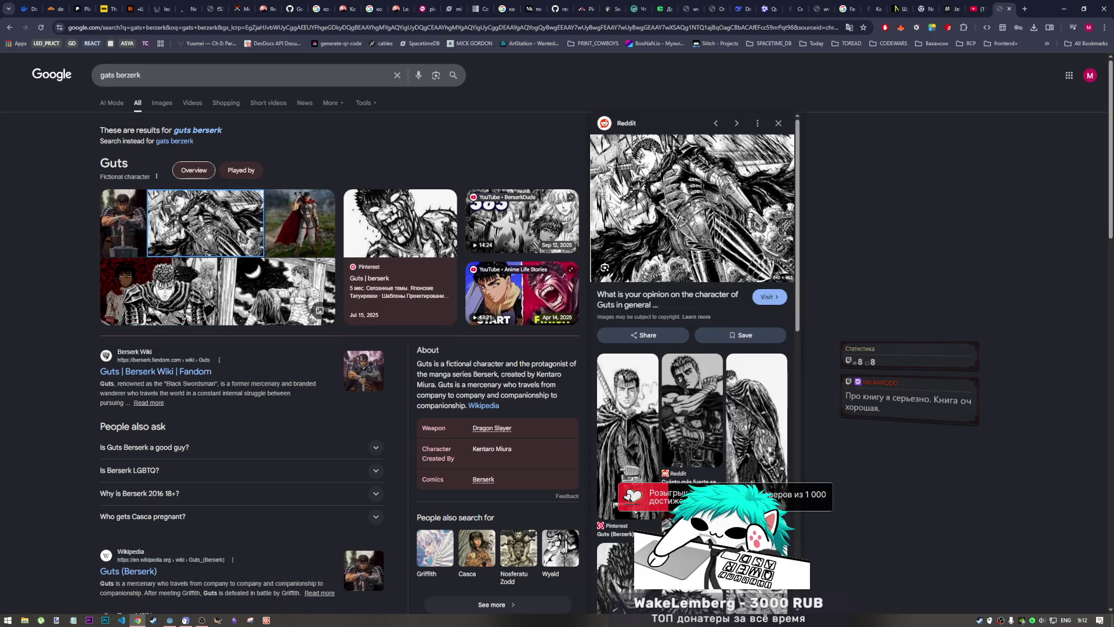
left_click(632, 415)
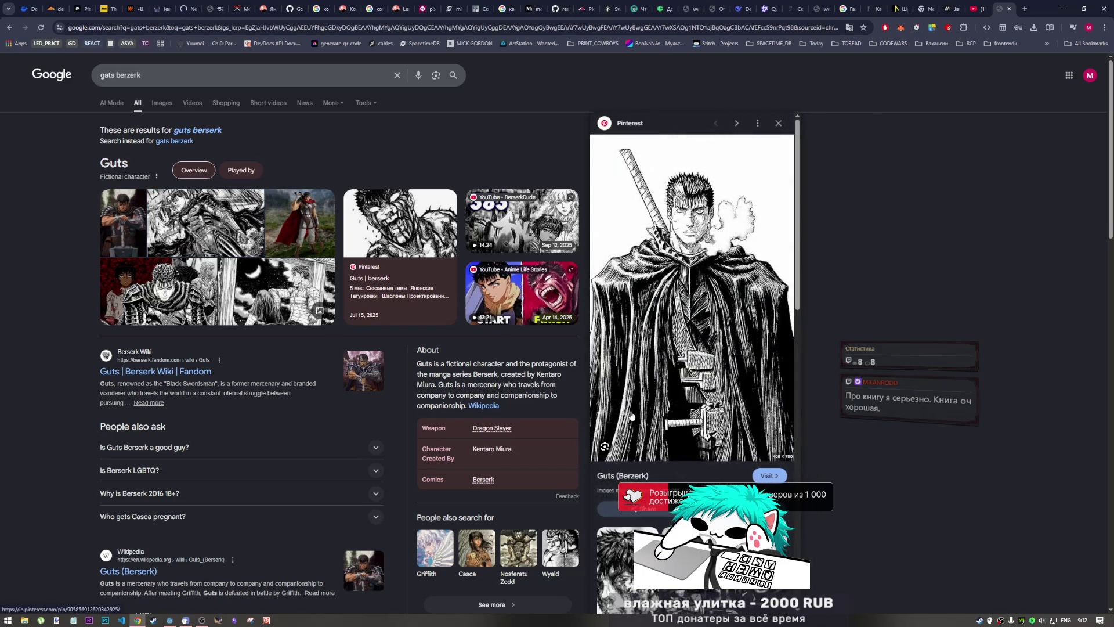
- Paste the drawing book title 'Вы научитесь рисовать к концу этой книги' into a new tab
left_click(974, 6)
left_click(1004, 7)
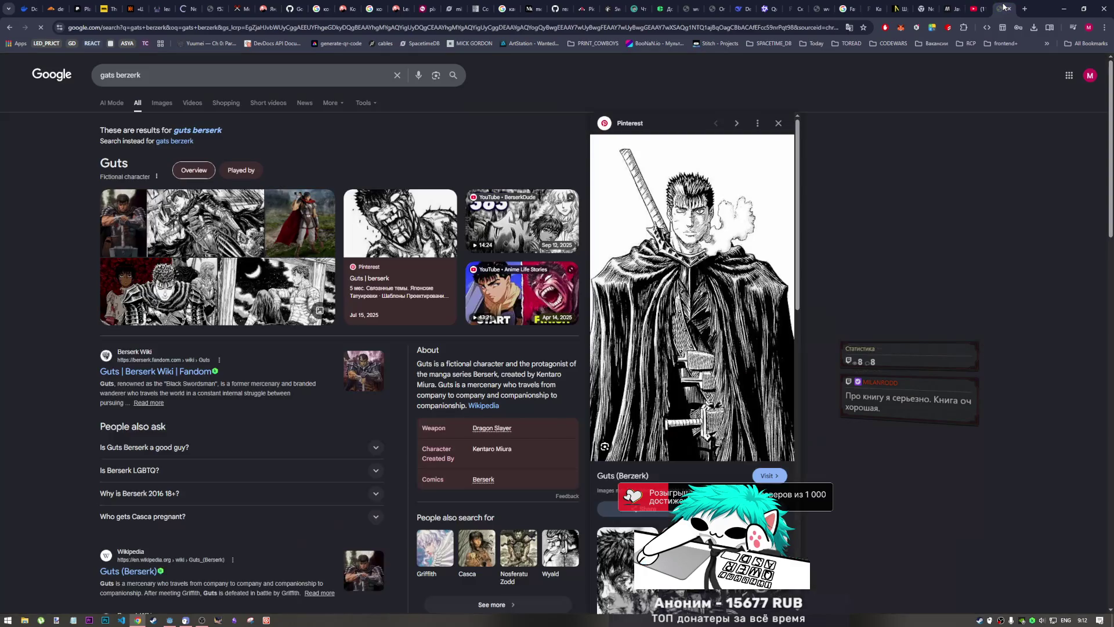
left_click(974, 8)
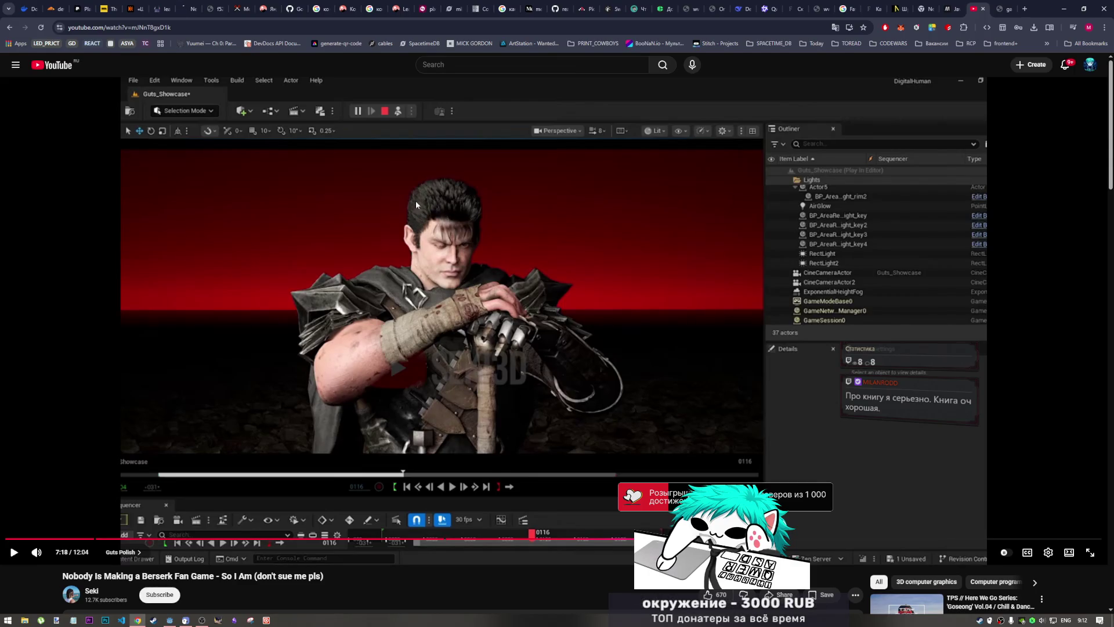
key("ctrl+Tab")
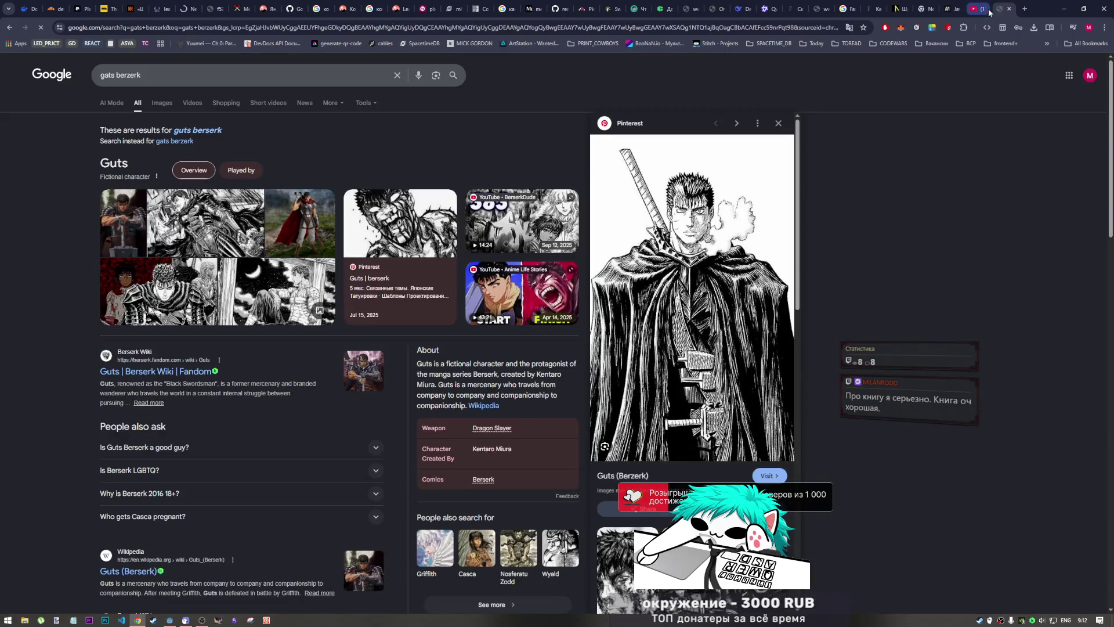
left_click(201, 619)
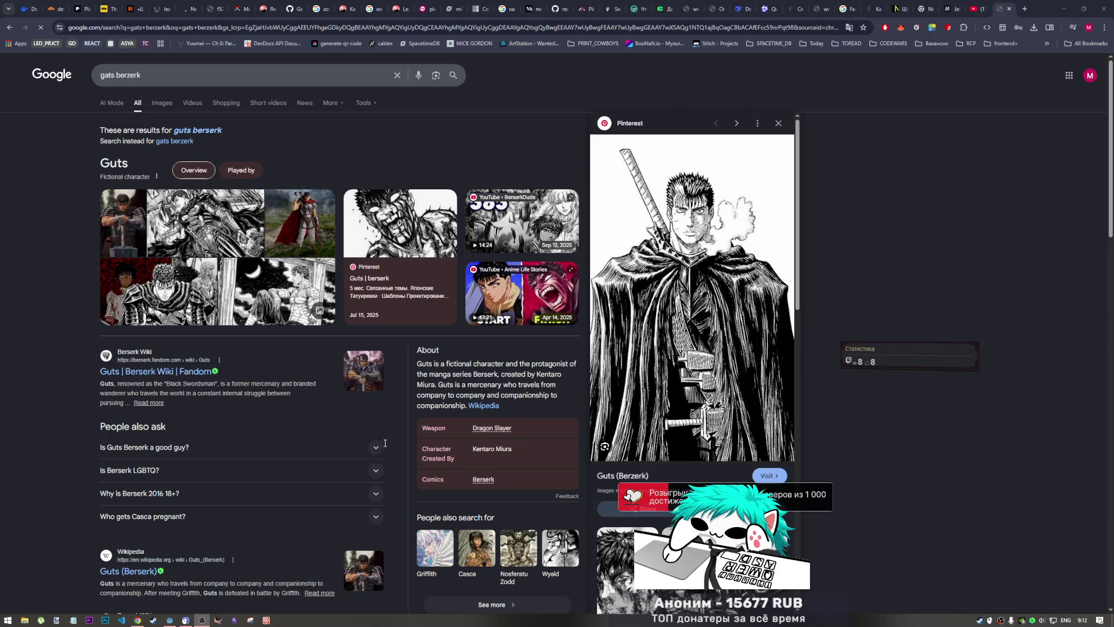
left_click(1025, 9)
type("Вы научитесь рисовать к концу этой книги")
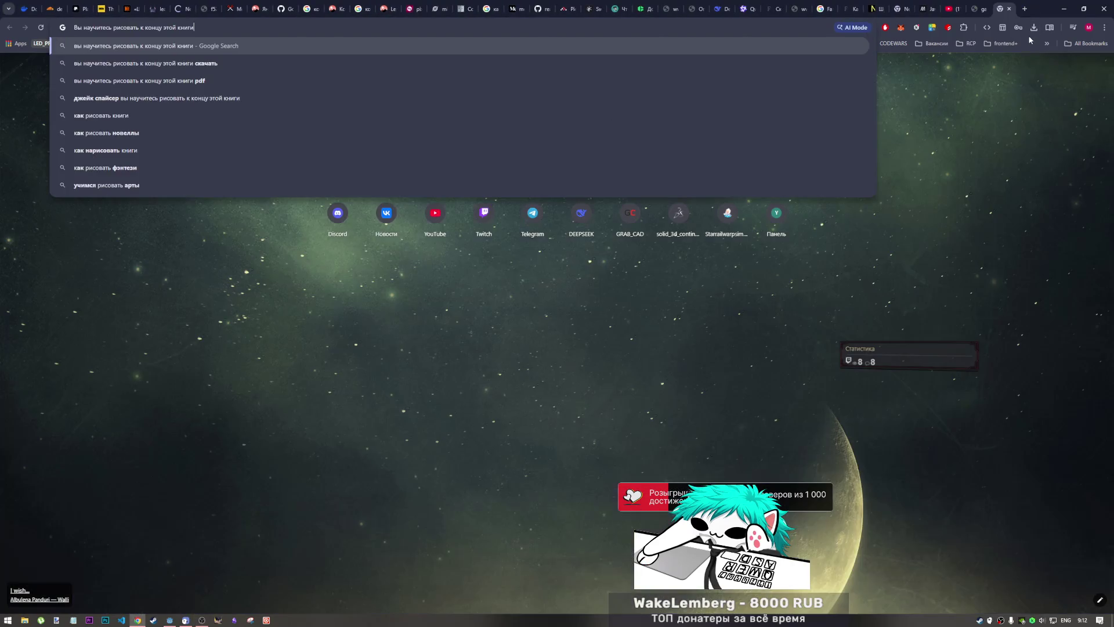
- Search for 'Вы научитесь рисовать к концу этой книги' and open its Читай-город product page
key("Return")
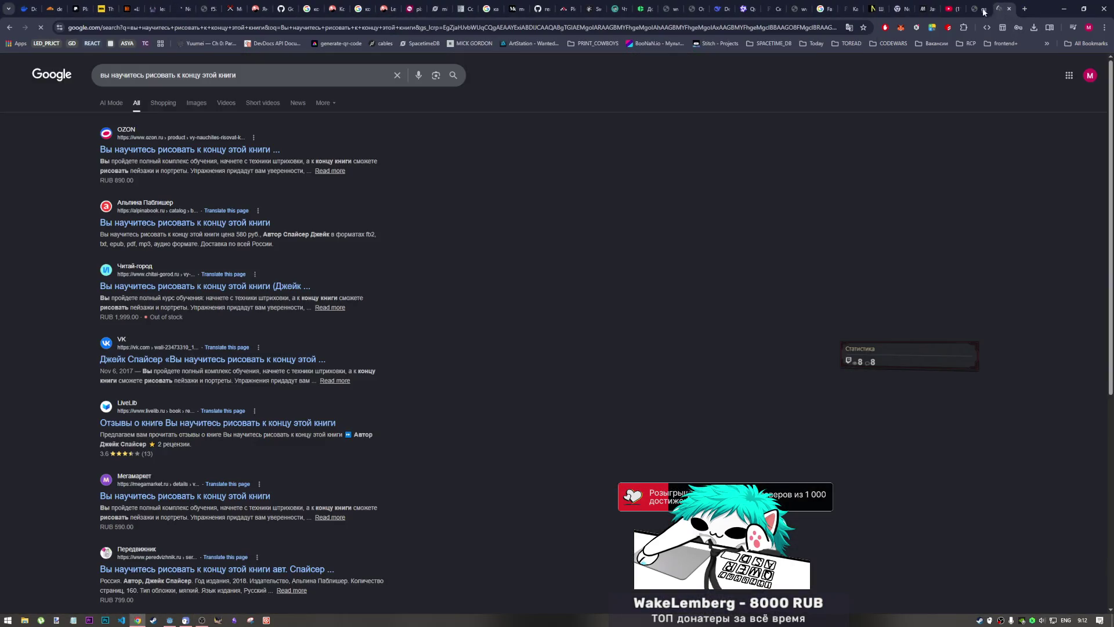
mouse_move(409, 8)
left_mouse_down()
mouse_move(325, 69)
mouse_move(348, 116)
mouse_move(377, 9)
mouse_move(200, 10)
left_mouse_up()
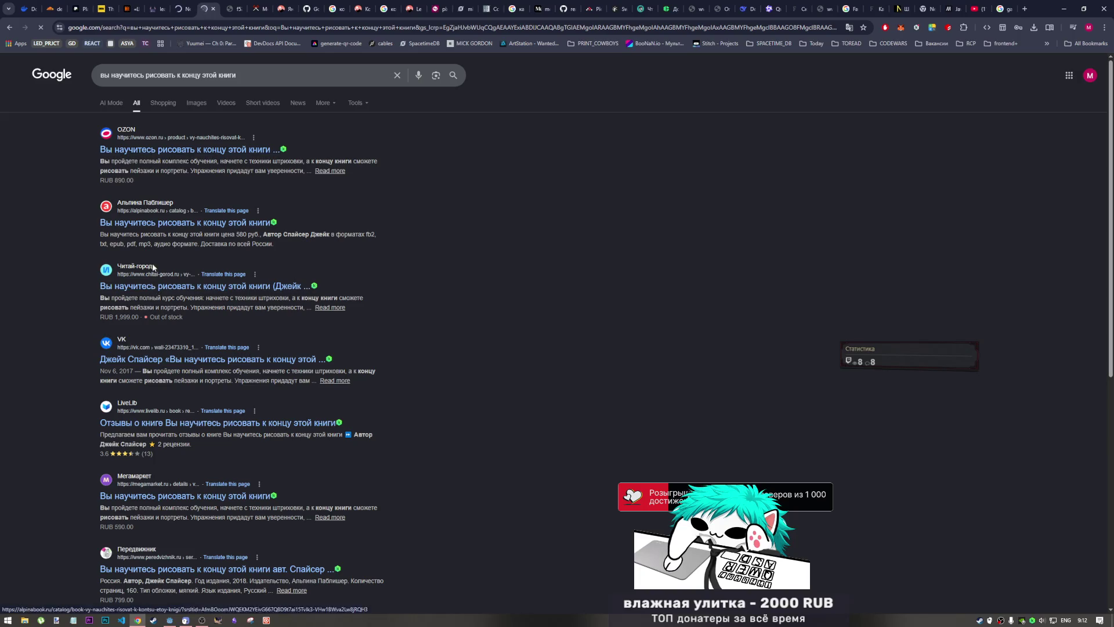
left_click(221, 285)
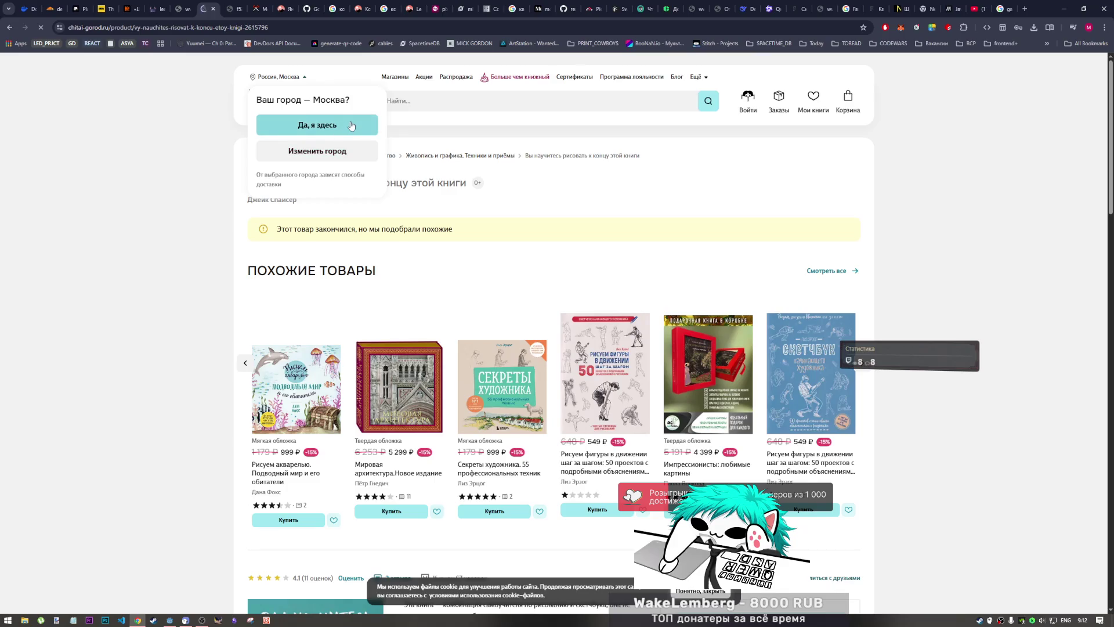
- Confirm Moscow delivery, check the Megamarket listing, then return to the 'gats berzerk' results
left_click(350, 125)
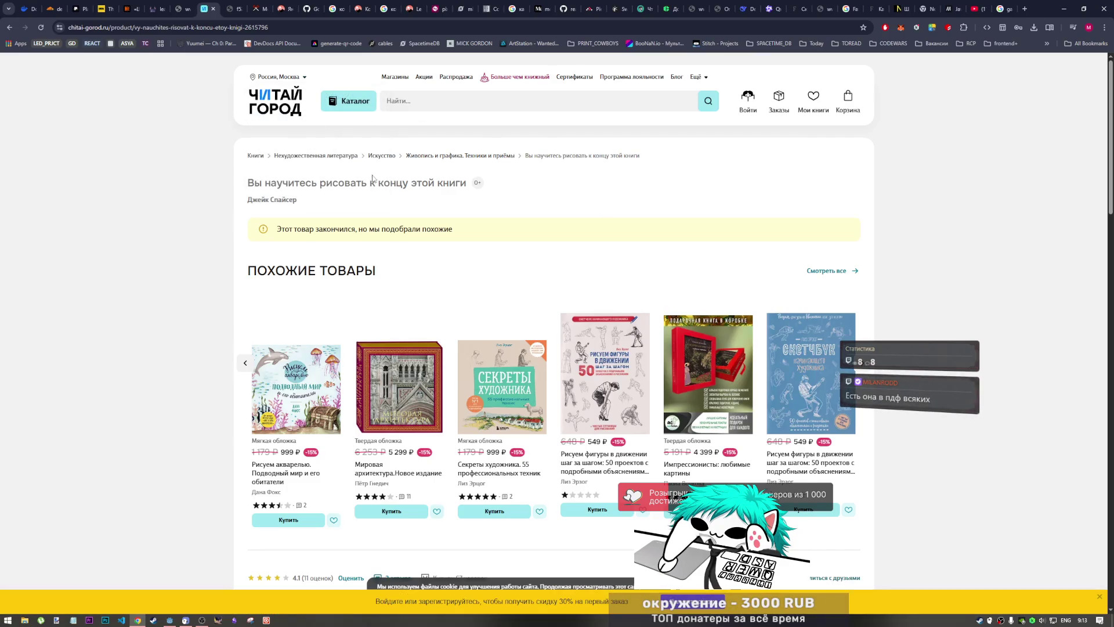
left_click(8, 27)
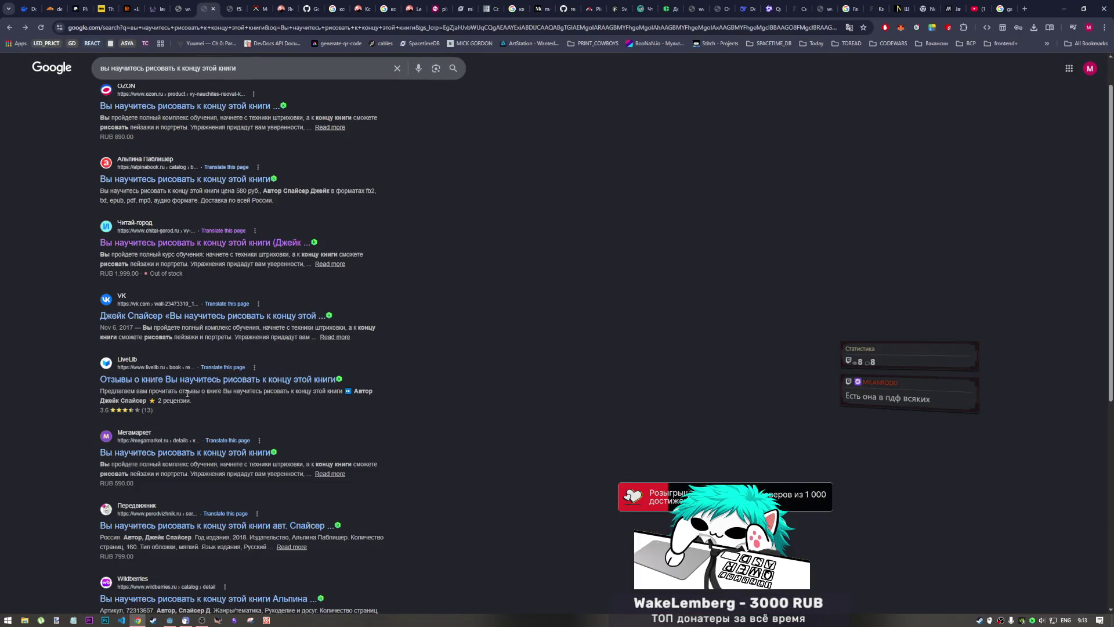
left_click(168, 458)
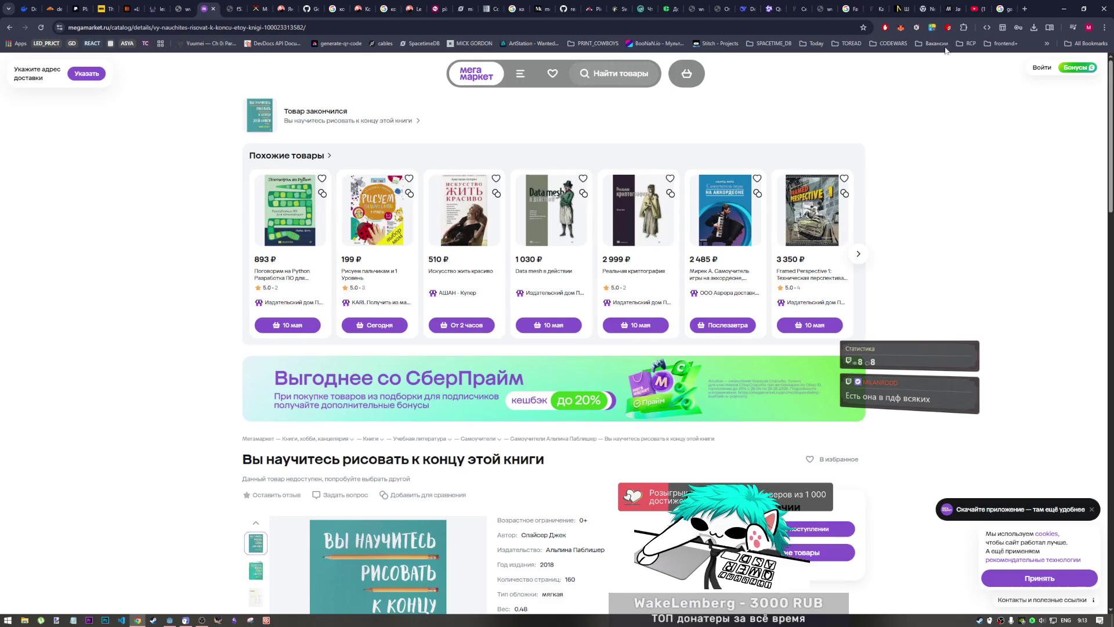
left_click(1004, 8)
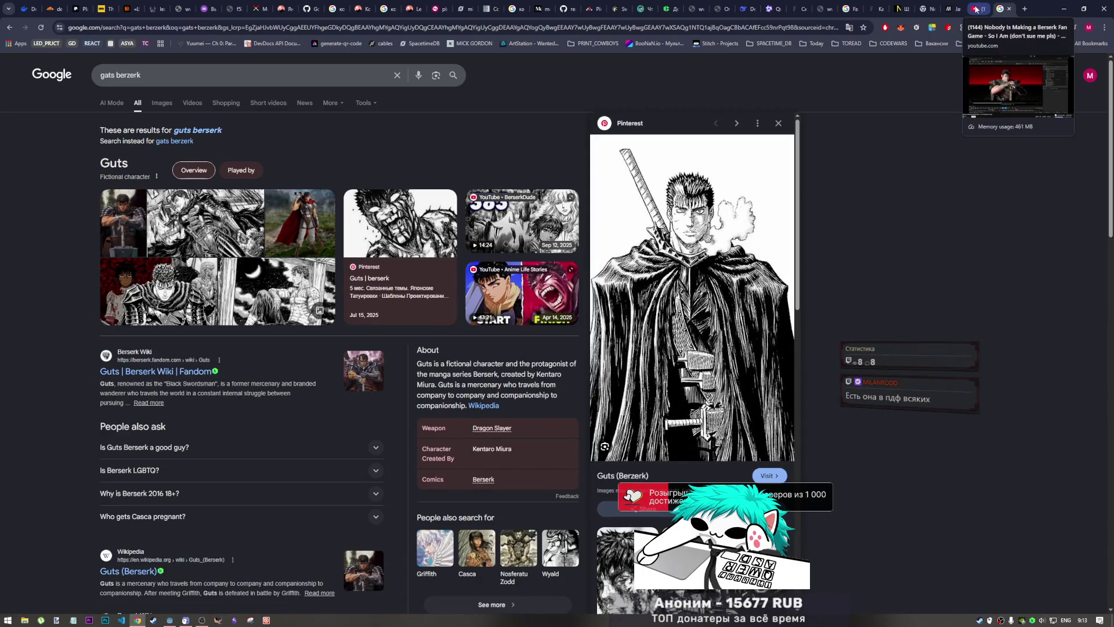
- Bring the Berserk devlog tab back, paused at 7:18 on the Guts_Showcase shot, then OBS
left_click(198, 621)
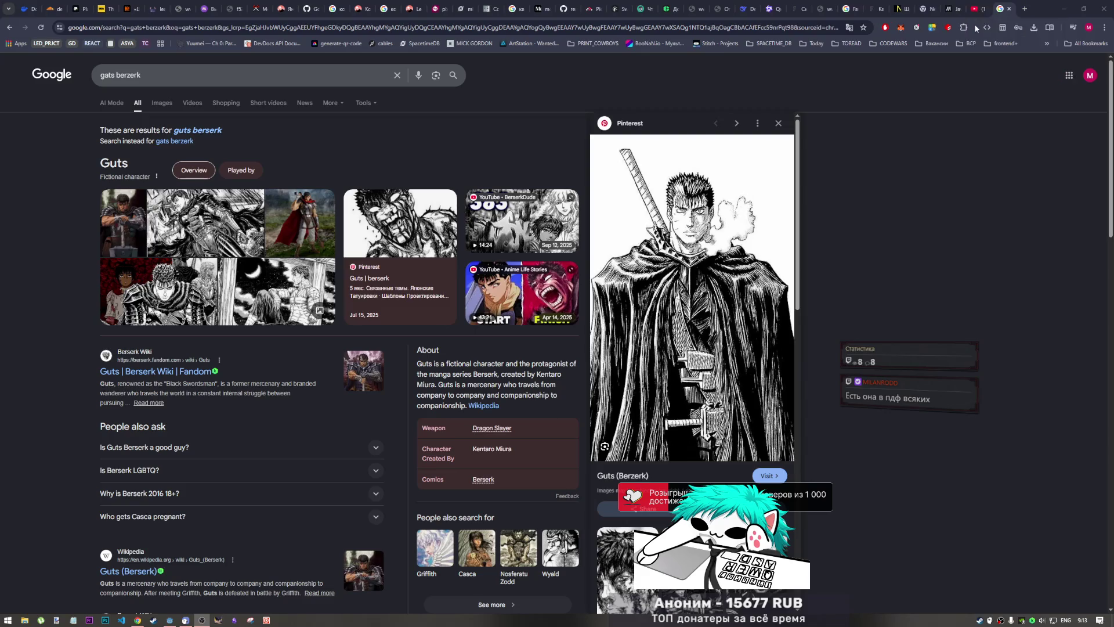
left_click(978, 7)
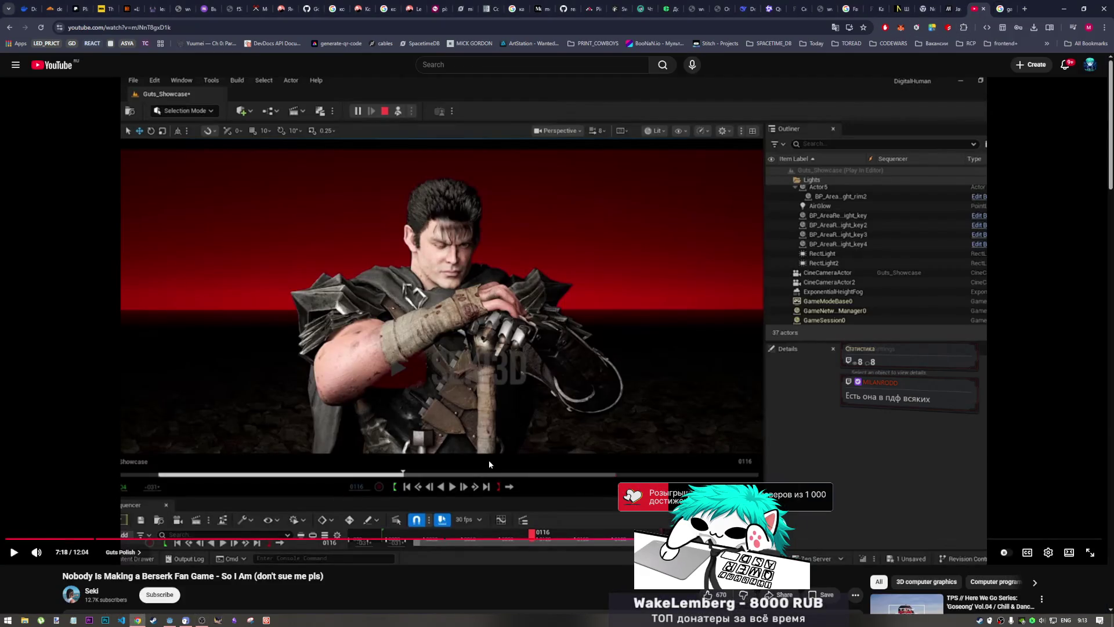
left_click(200, 622)
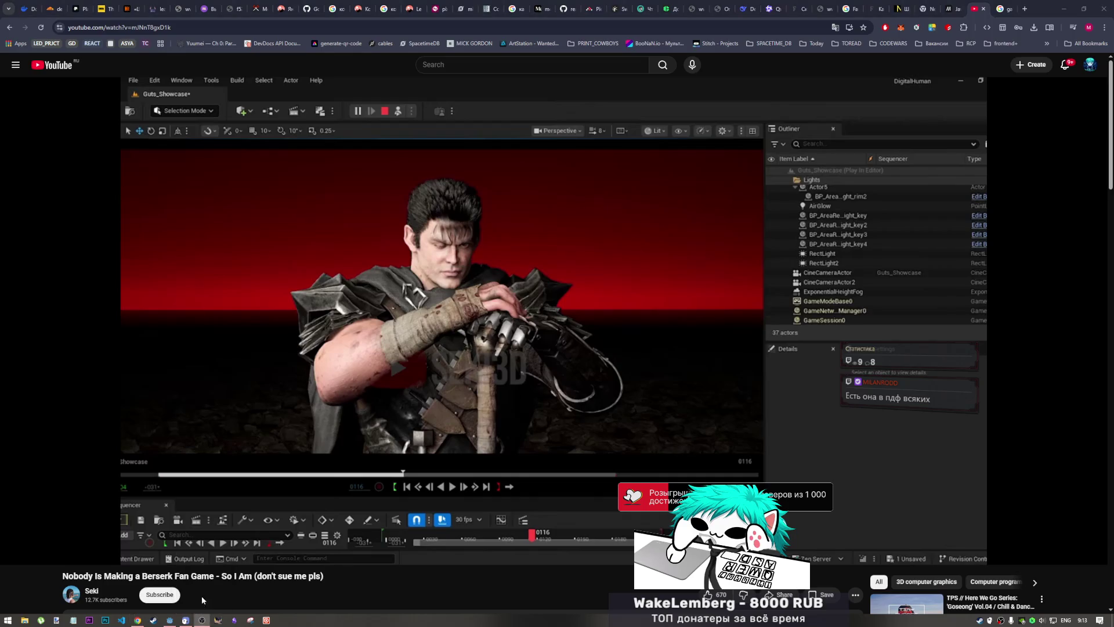
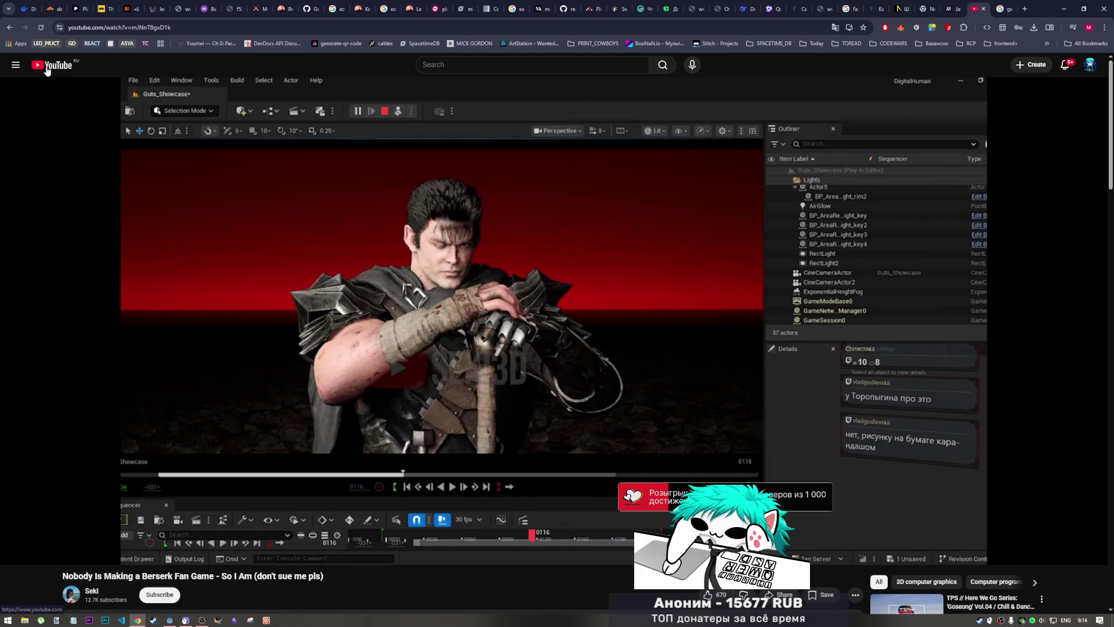
- Search YouTube for the academic drawing-tutorial studio channel and open its channel page
left_click(974, 5)
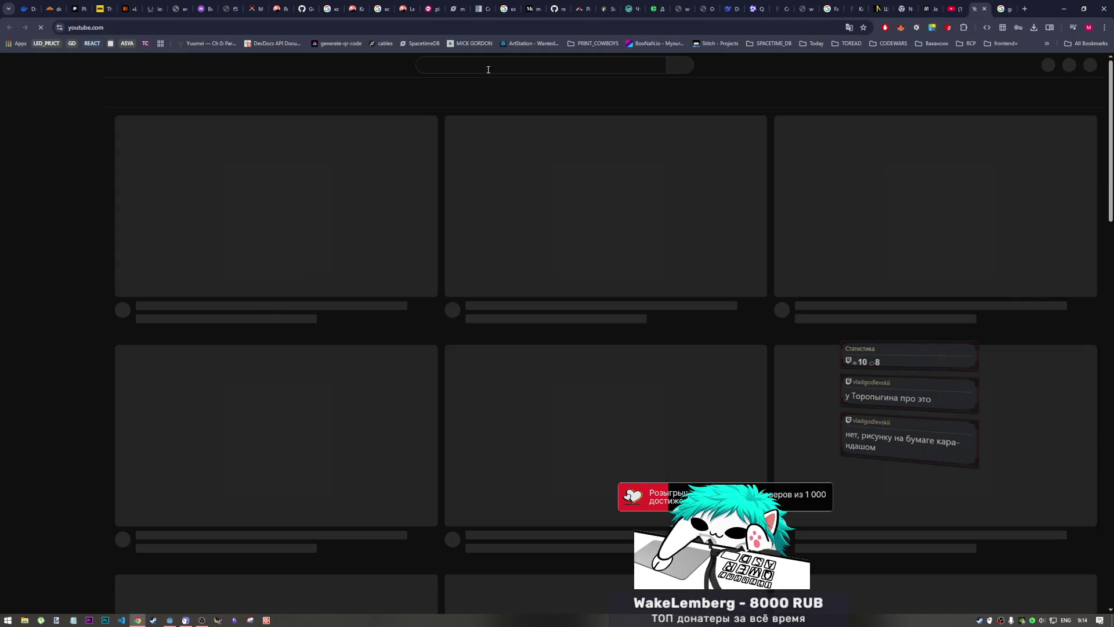
left_click(502, 62)
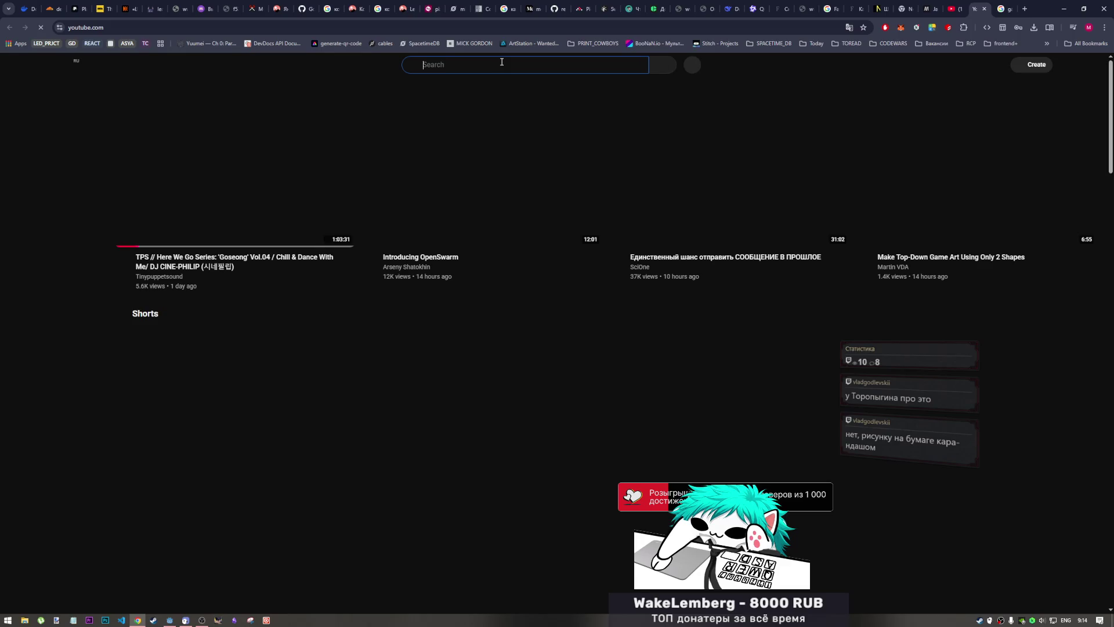
type("njhjgsuby")
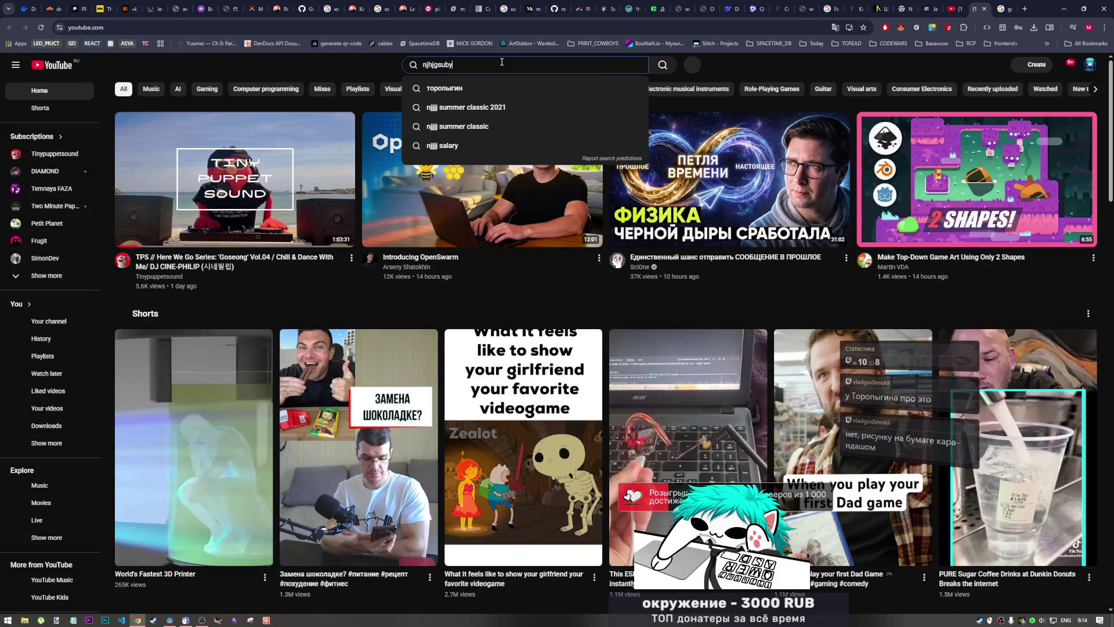
key("Return")
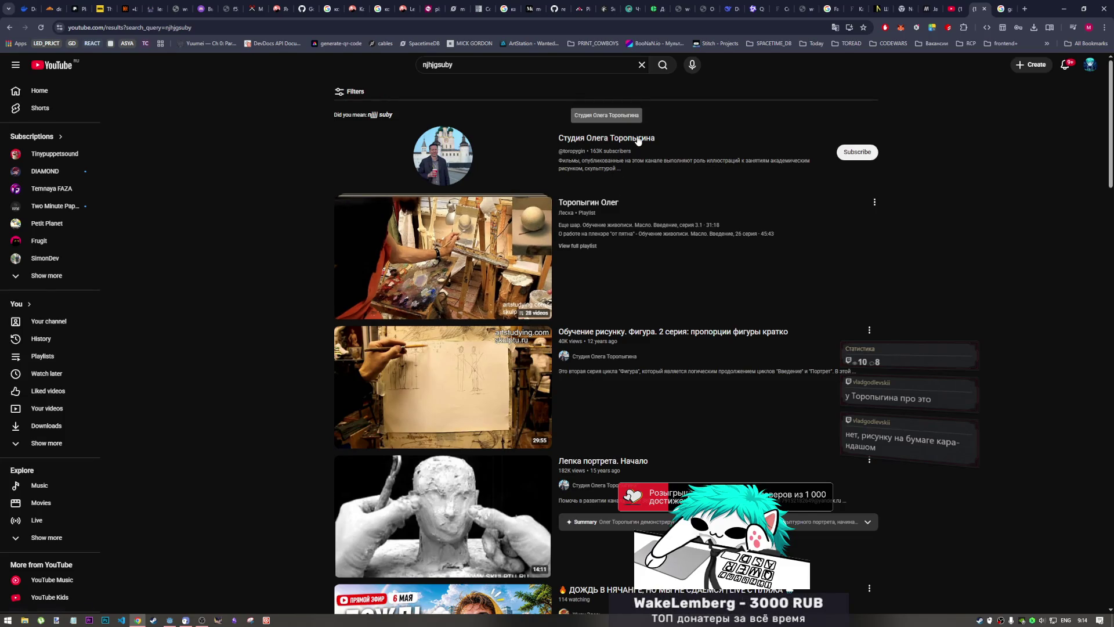
scroll(627, 136, "down", 3)
scroll(604, 130, "up", 3)
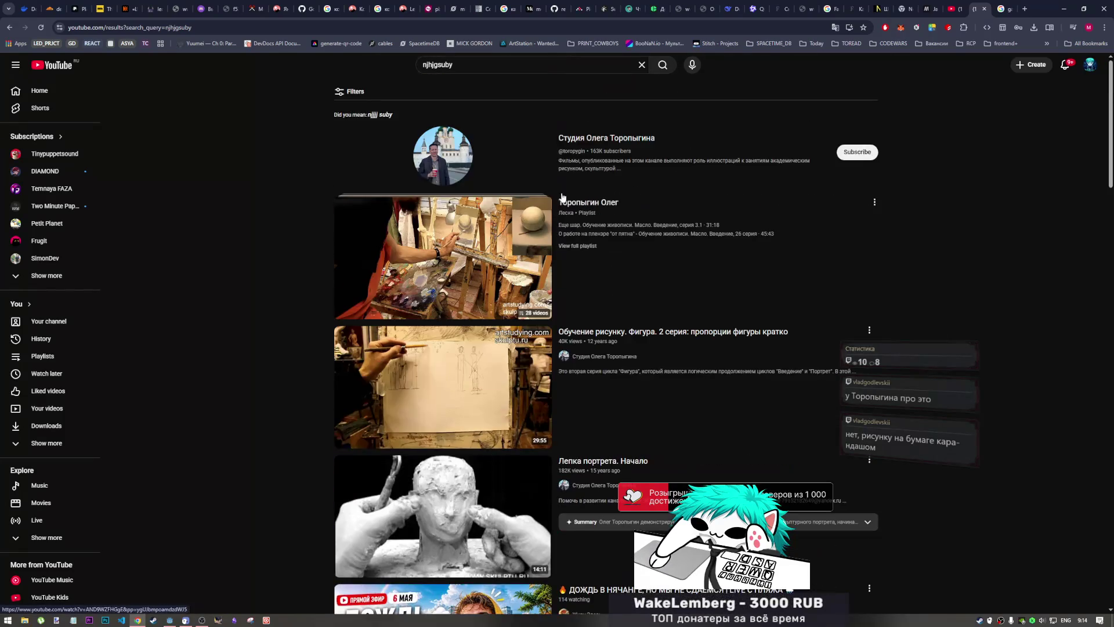
left_click(602, 138)
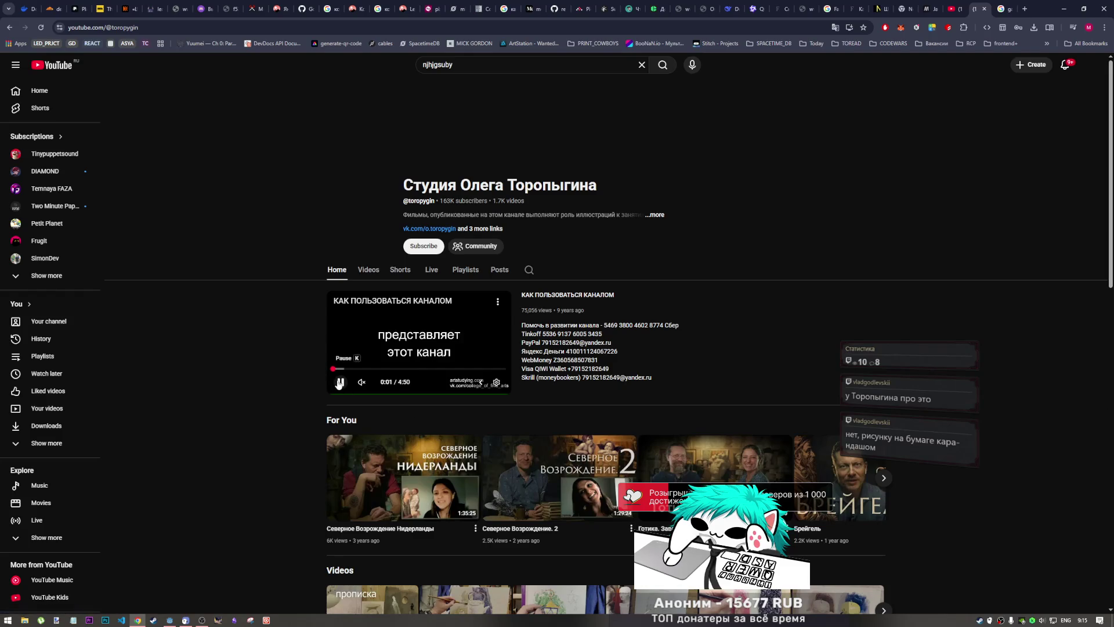
- Stop the featured video, subscribe to the channel, and go back to the Berserk fan-game video
left_click(340, 383)
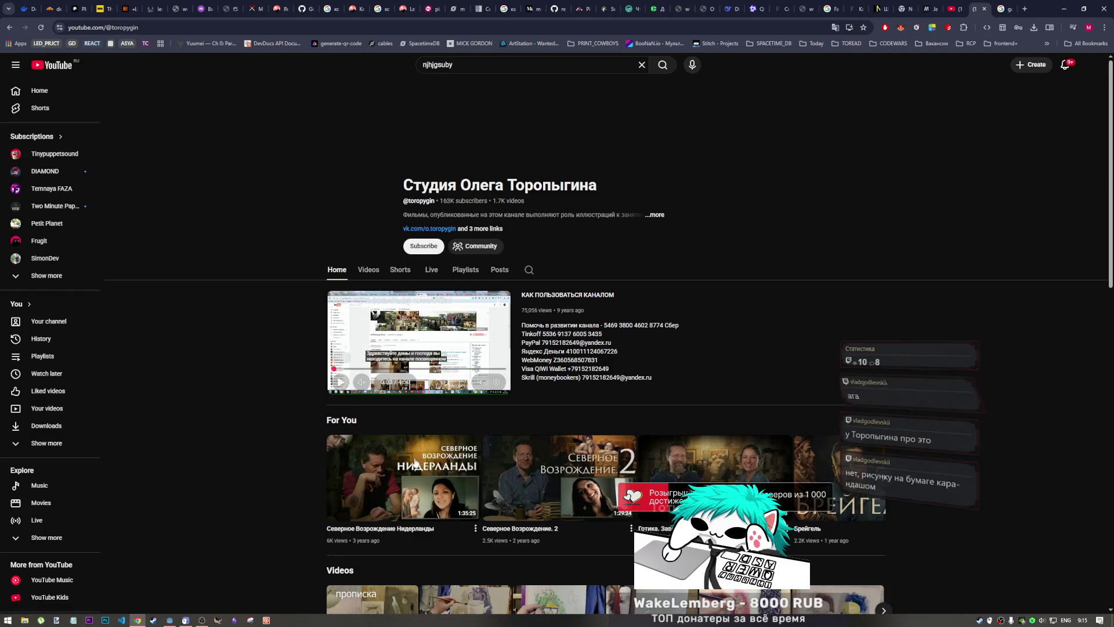
scroll(422, 462, "down", 1)
scroll(422, 463, "down", 1)
scroll(422, 459, "up", 2)
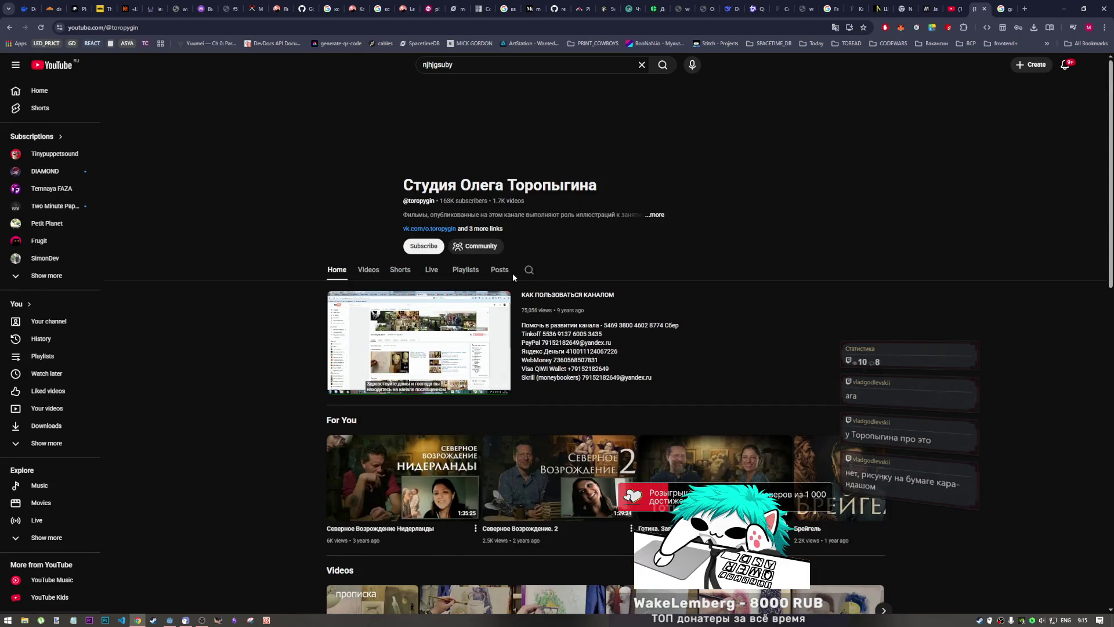
left_click(426, 249)
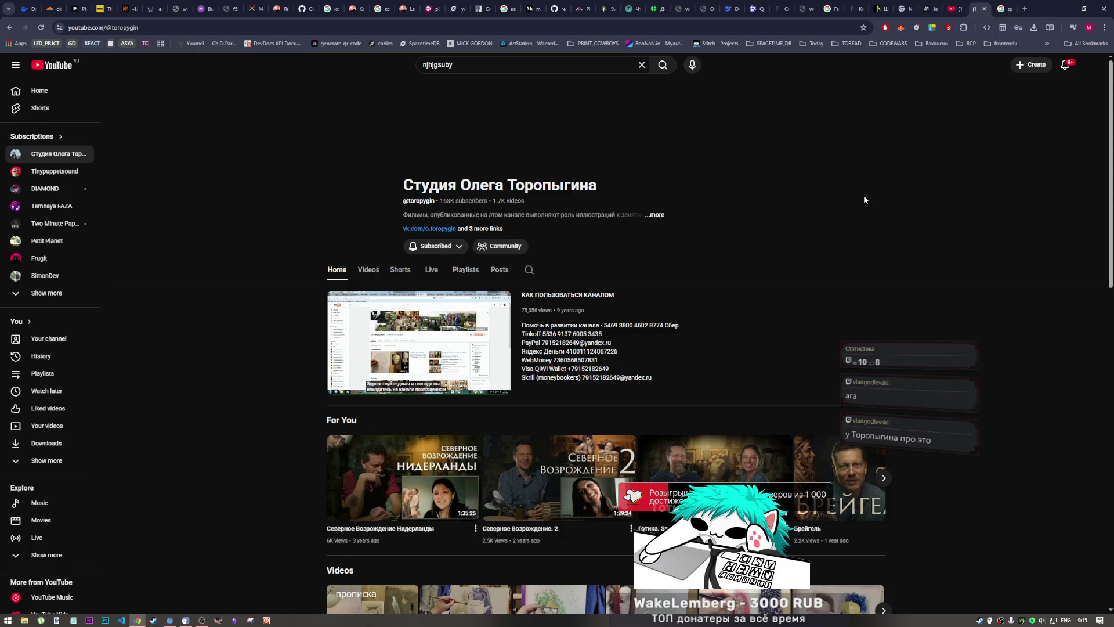
key("alt+Left")
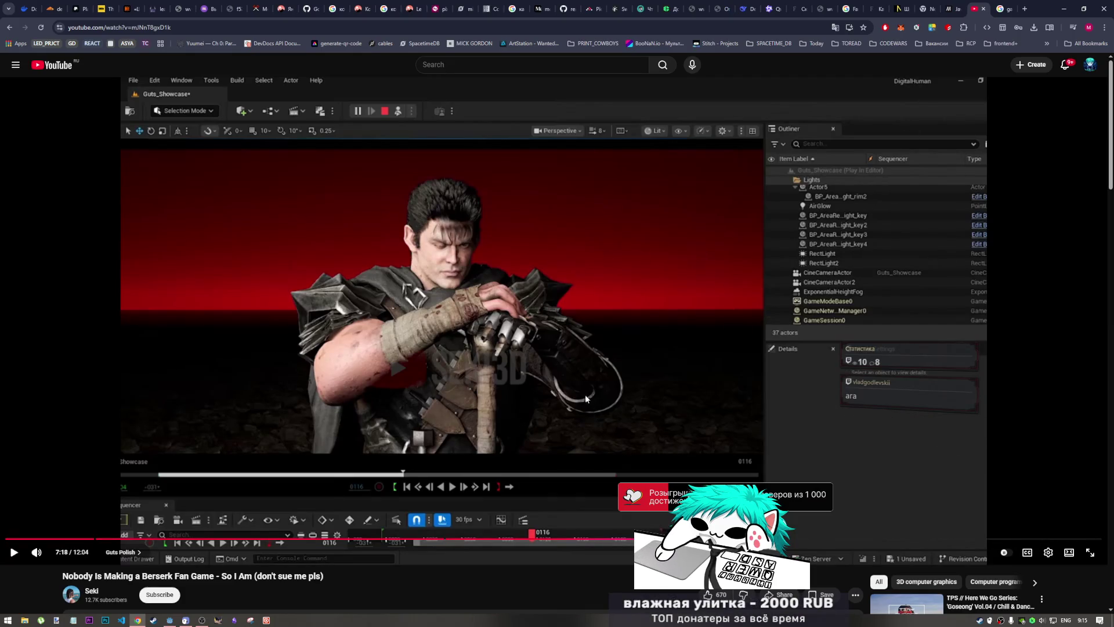
- Play the Berserk fan-game video briefly, pause it, and start a fresh Google tab
left_click(634, 341)
left_click(643, 343)
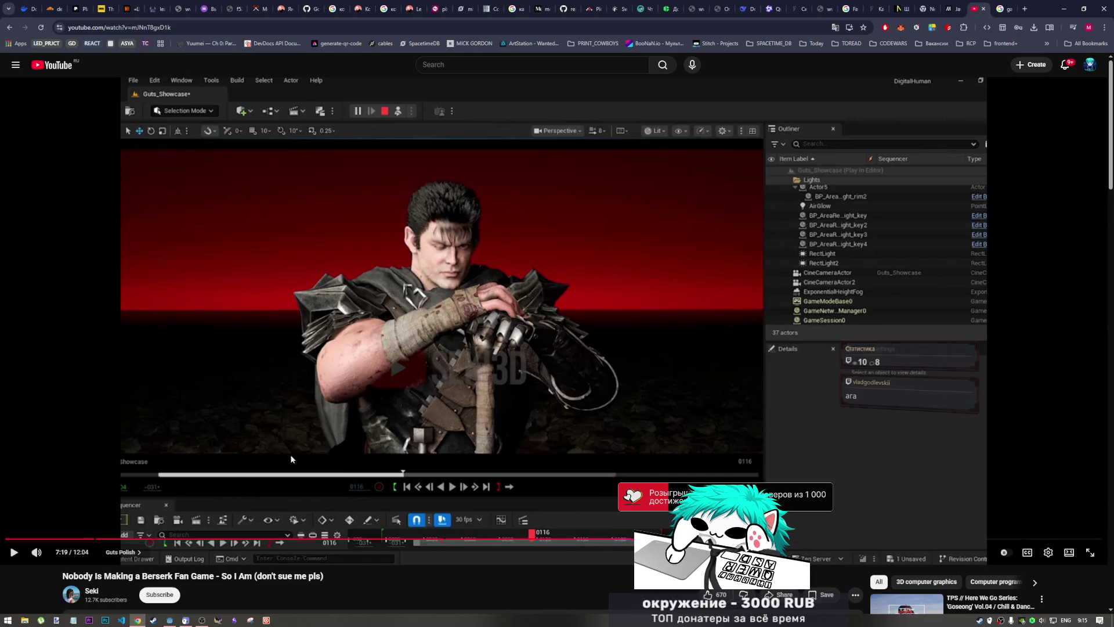
left_click(1024, 8)
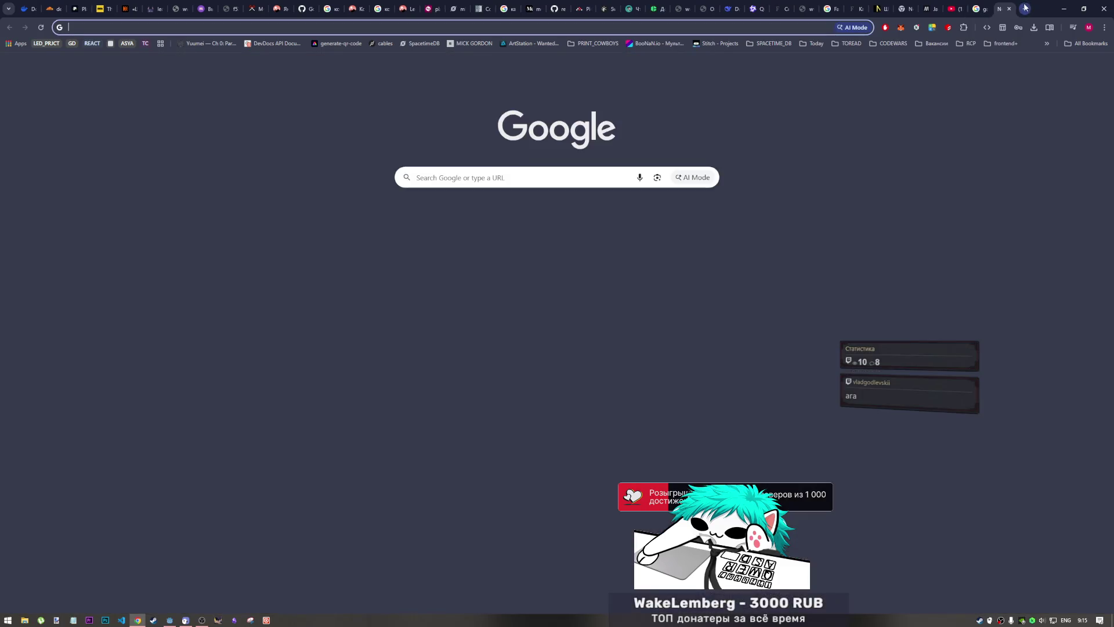
- Load abstract3d.com, switch it to light theme and back to dark, and return home
type("abstract3d.com")
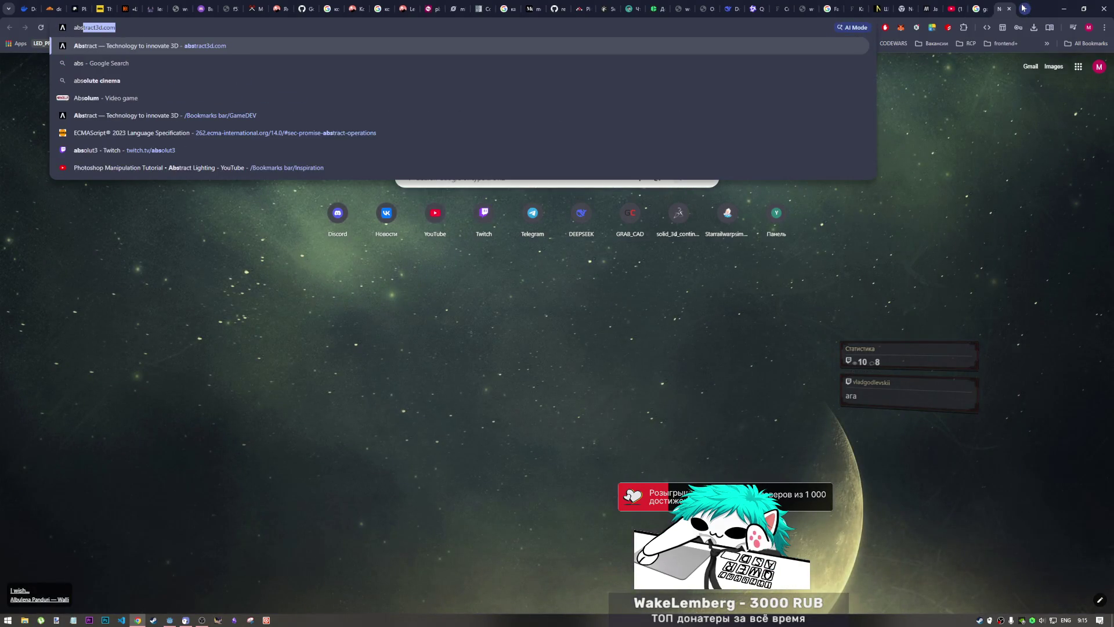
type("t")
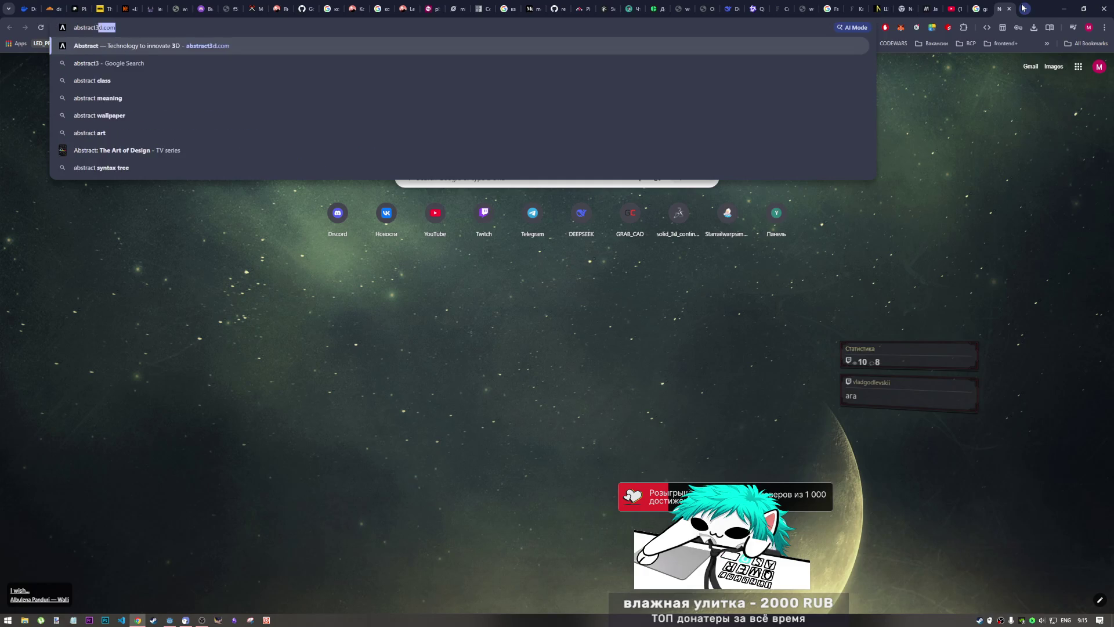
key("Return")
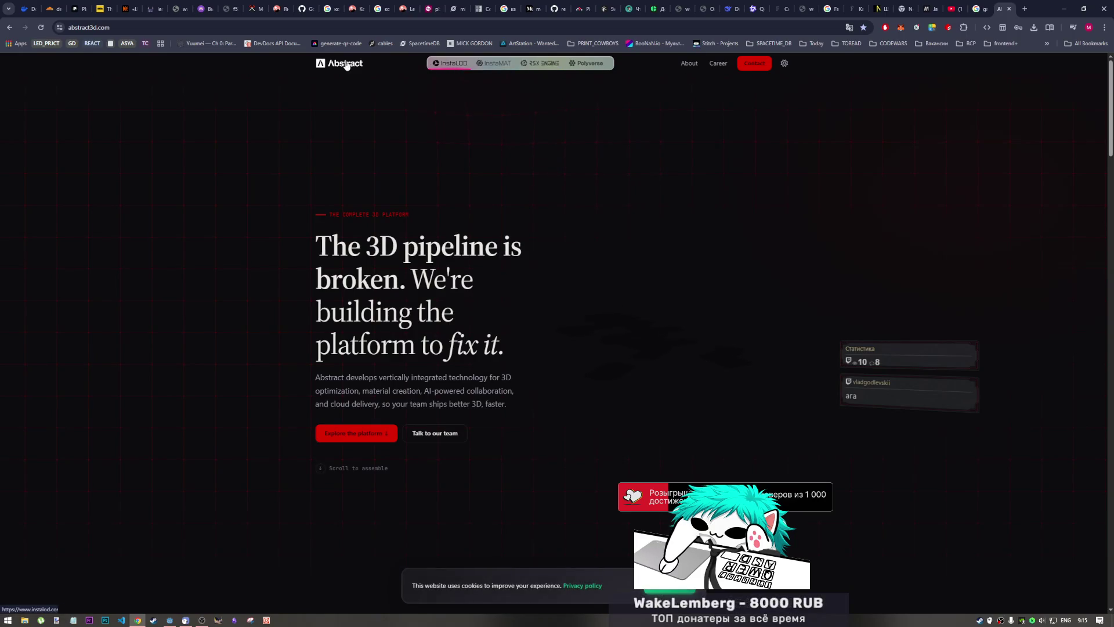
left_click(786, 64)
left_click(785, 64)
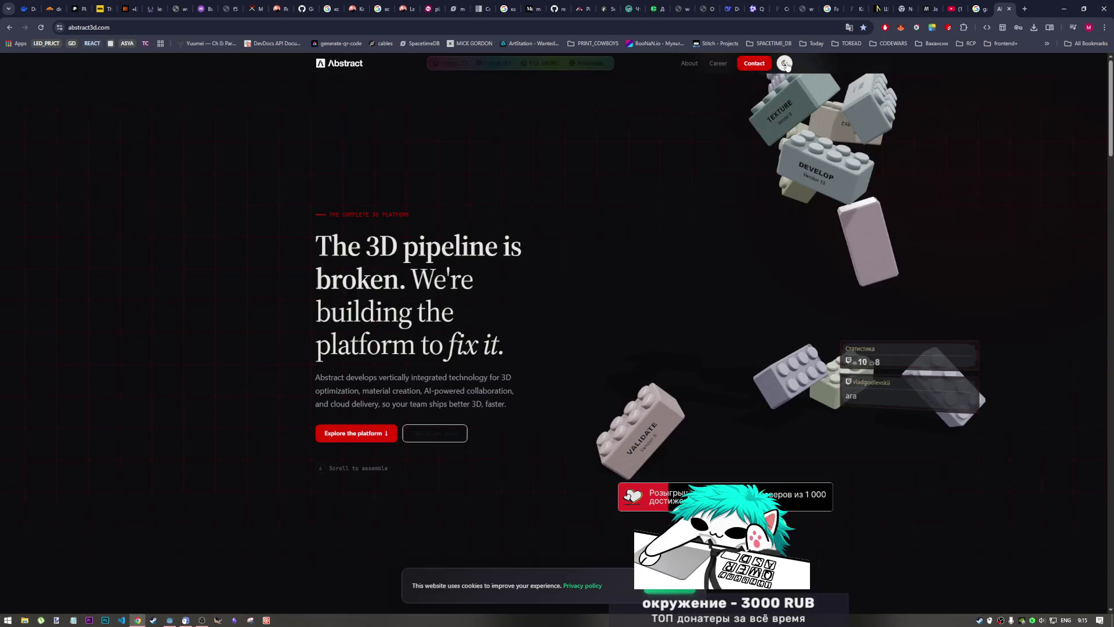
left_click(344, 68)
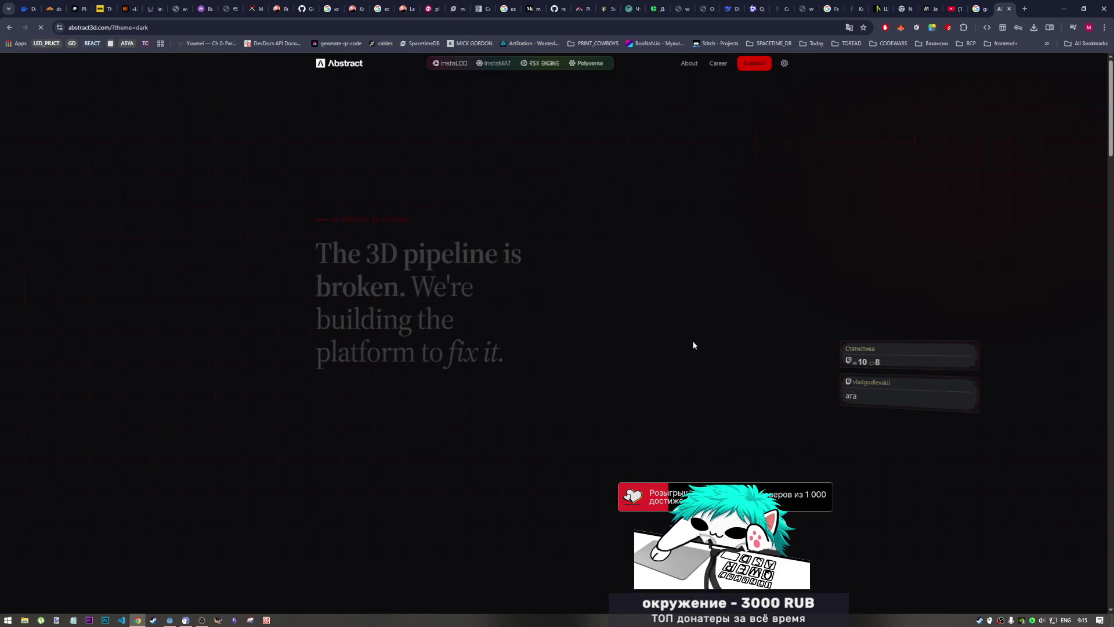
- Scroll through the Abstract3D homepage, then close the tab to return to the Berserk video
scroll(547, 468, "down", 5)
scroll(548, 464, "down", 10)
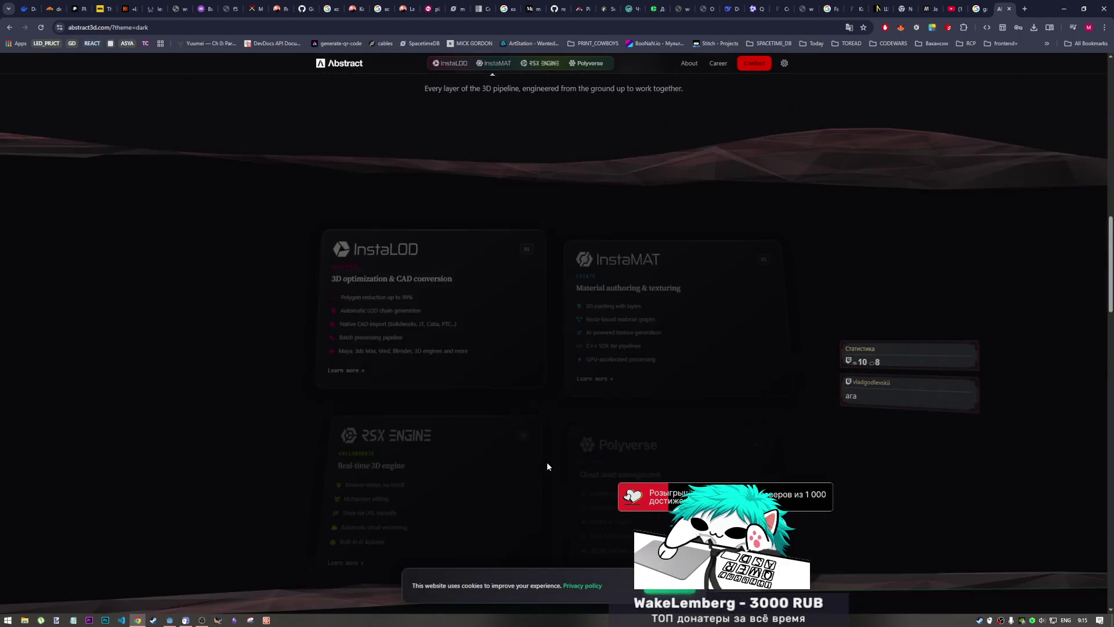
scroll(546, 466, "down", 10)
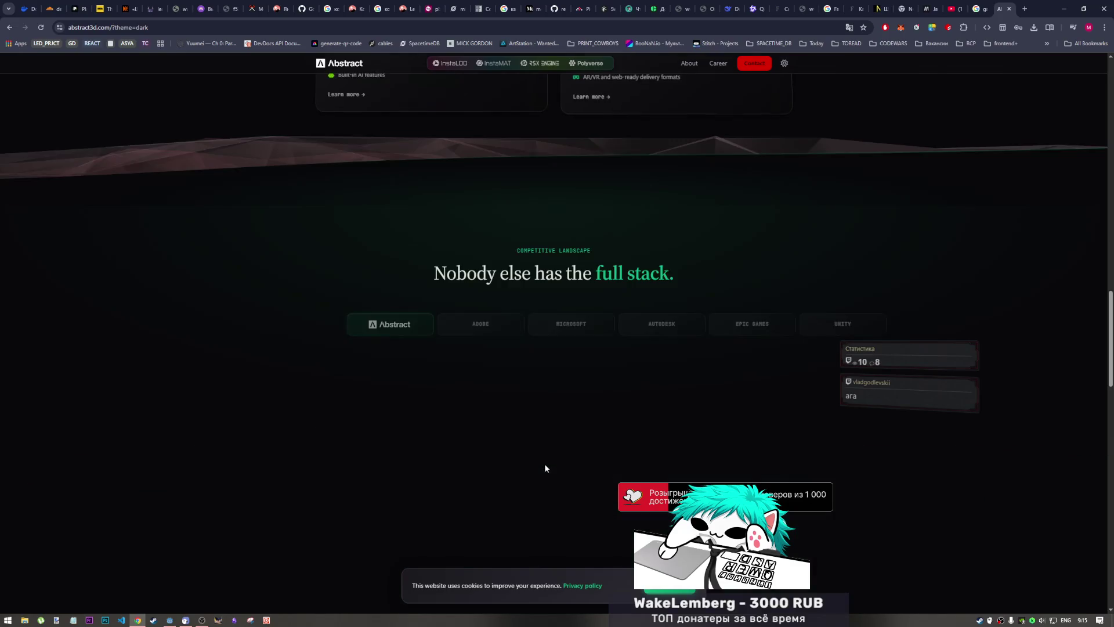
scroll(546, 468, "up", 5)
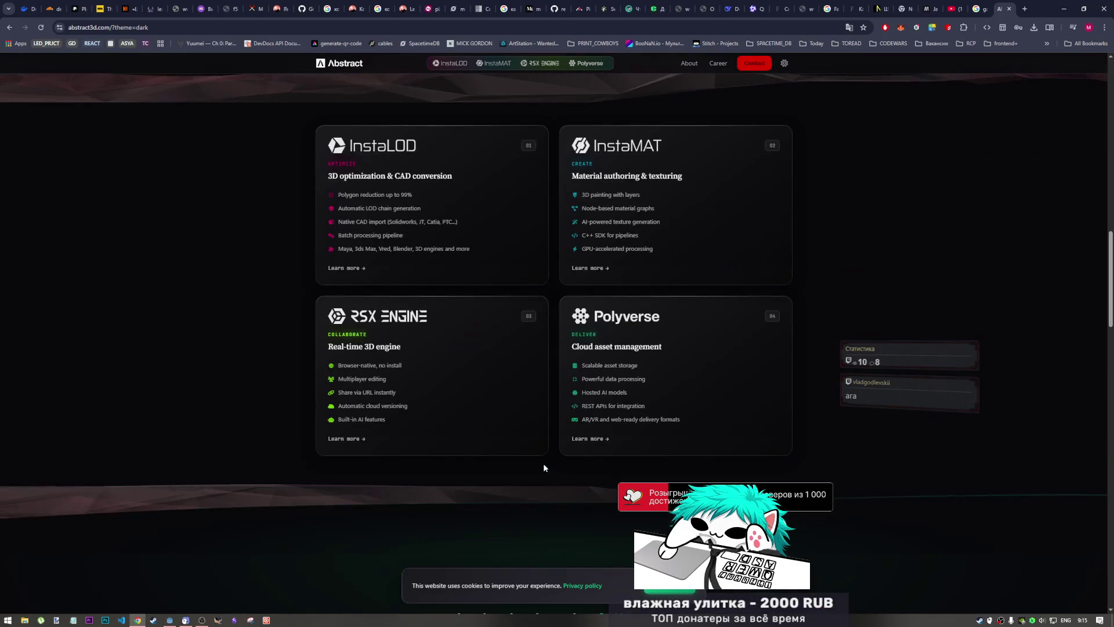
scroll(535, 469, "up", 15)
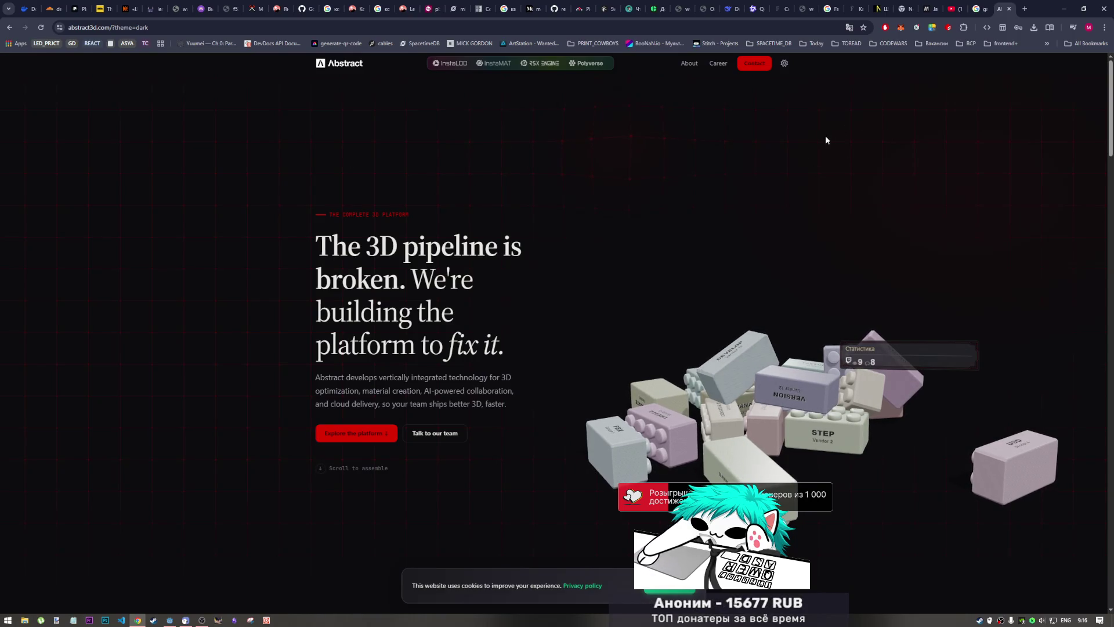
left_click(1008, 10)
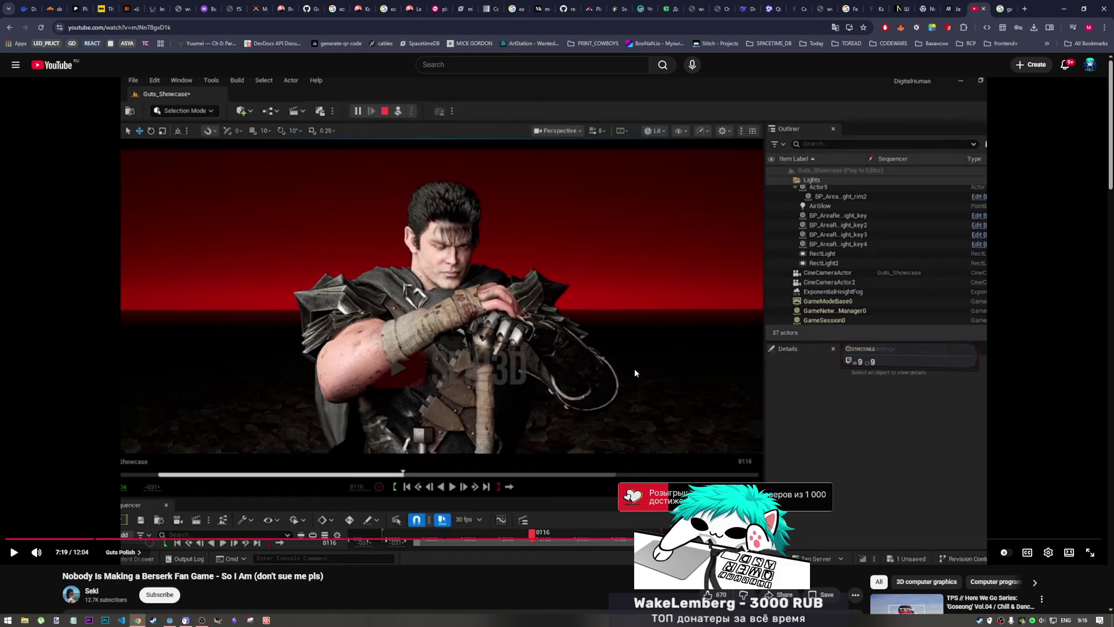
- Play and pause the fan-game video, then flip between it and the 'gats berzerk' image results
left_click(606, 364)
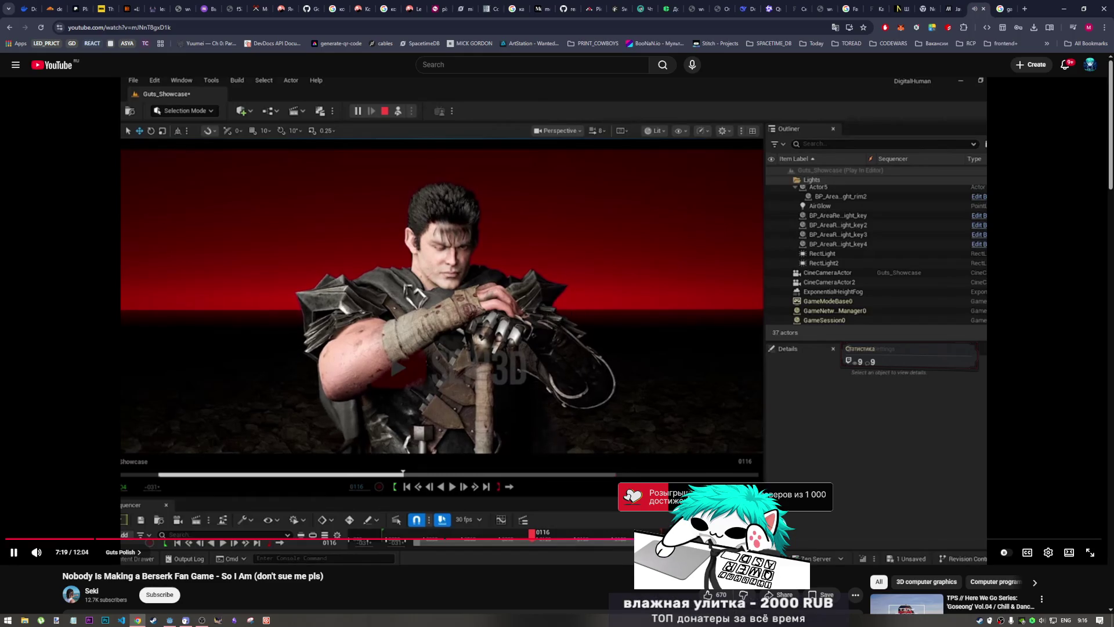
left_click(430, 238)
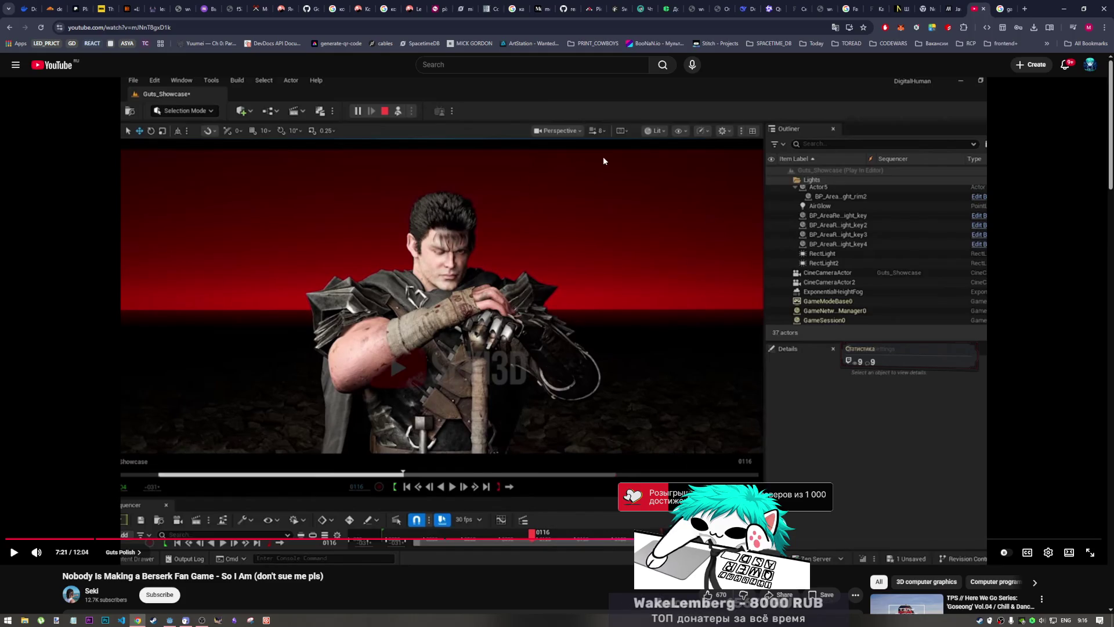
left_click(1000, 9)
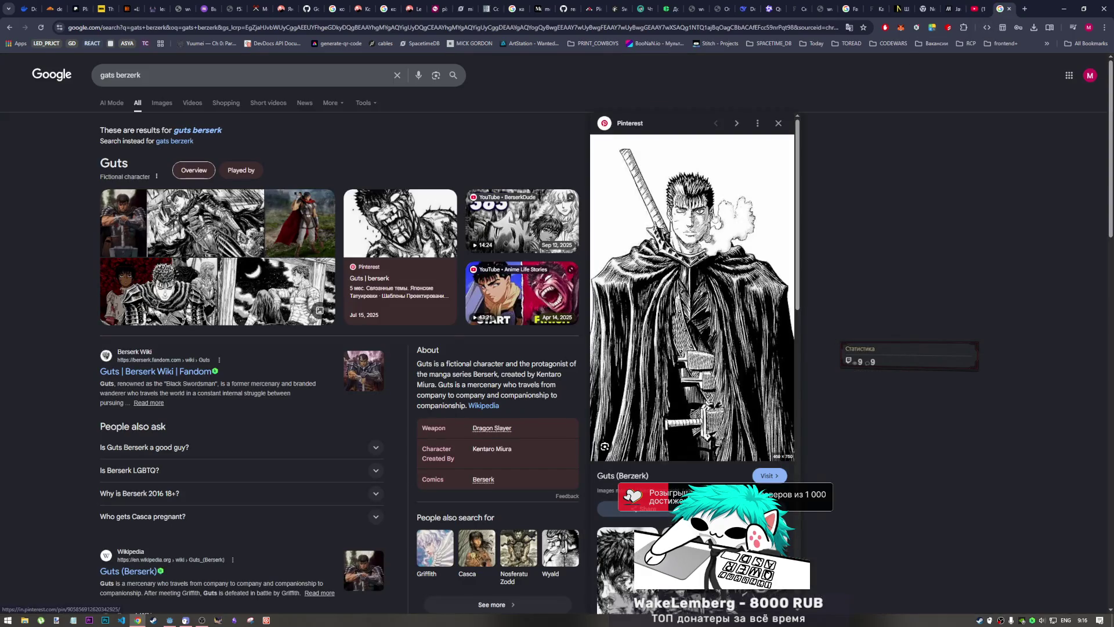
left_click(978, 9)
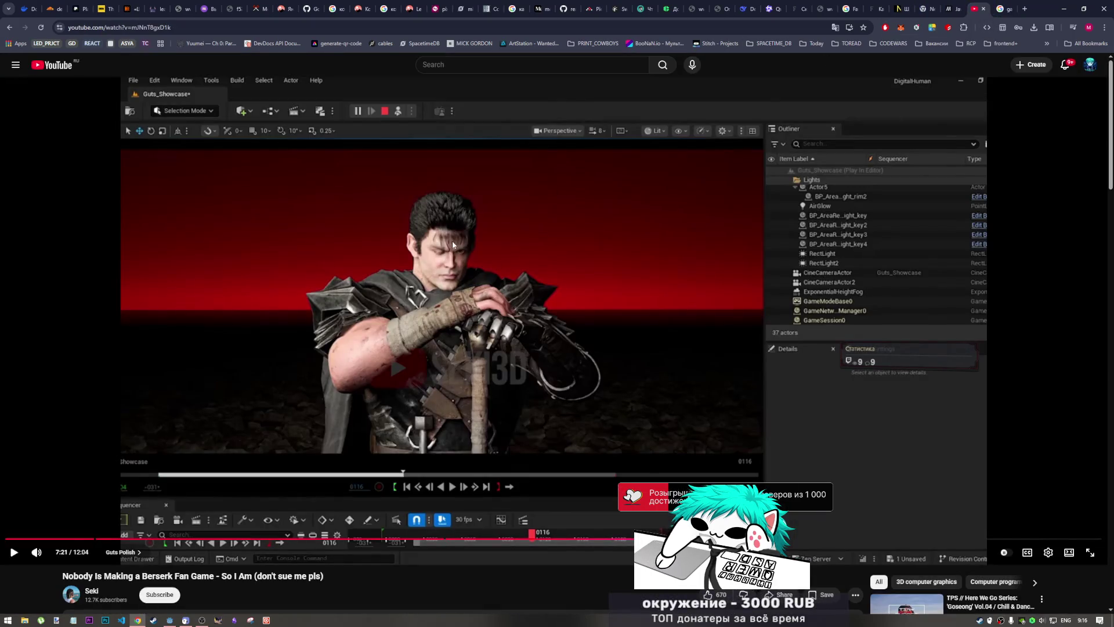
left_click(1002, 6)
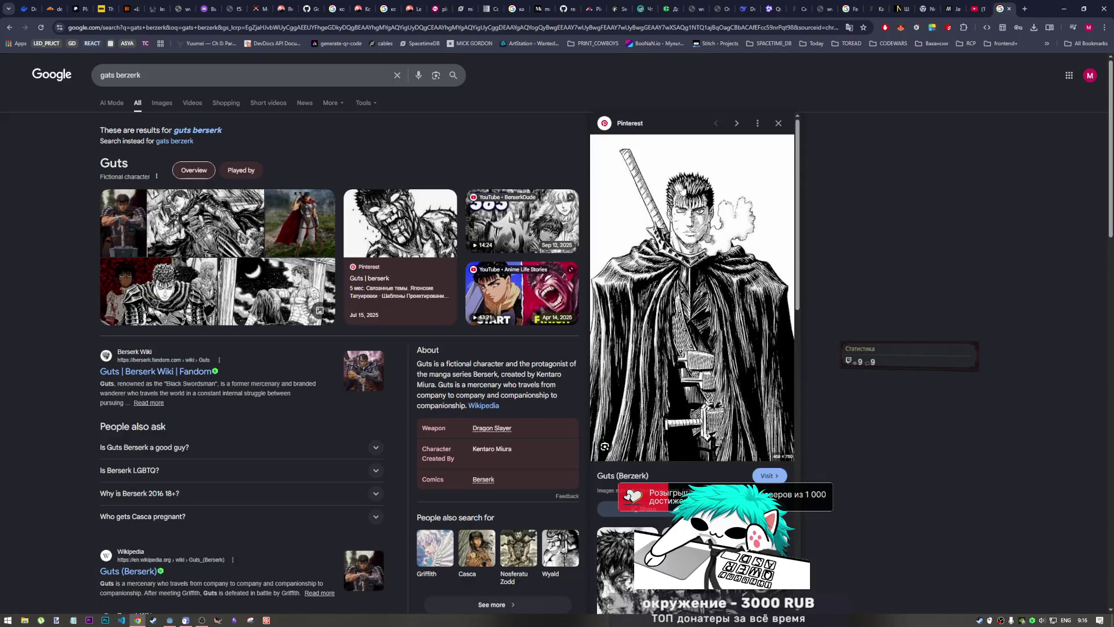
left_click(973, 8)
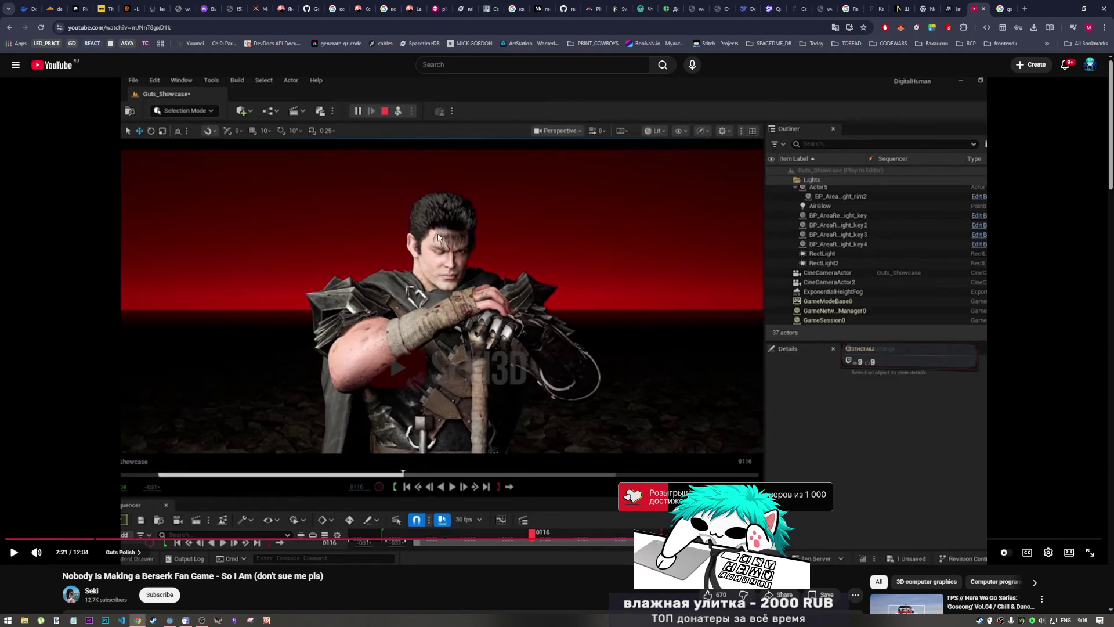
left_click(1003, 6)
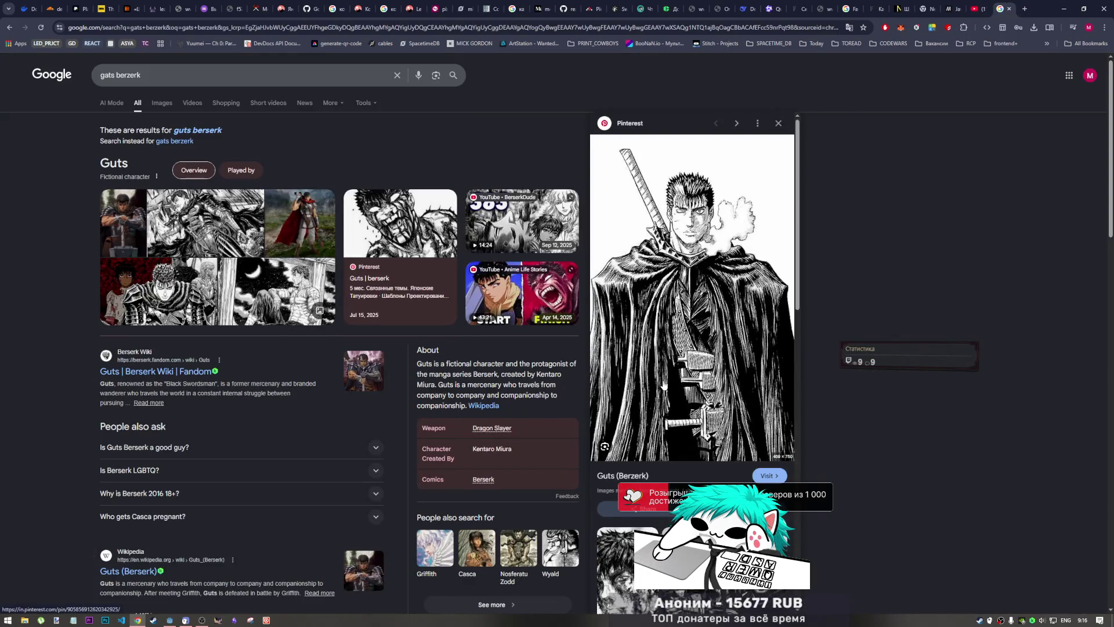
- Browse the Guts images, preview the Guts vs Geralt Reddit image, then close the search tab
scroll(664, 384, "down", 4)
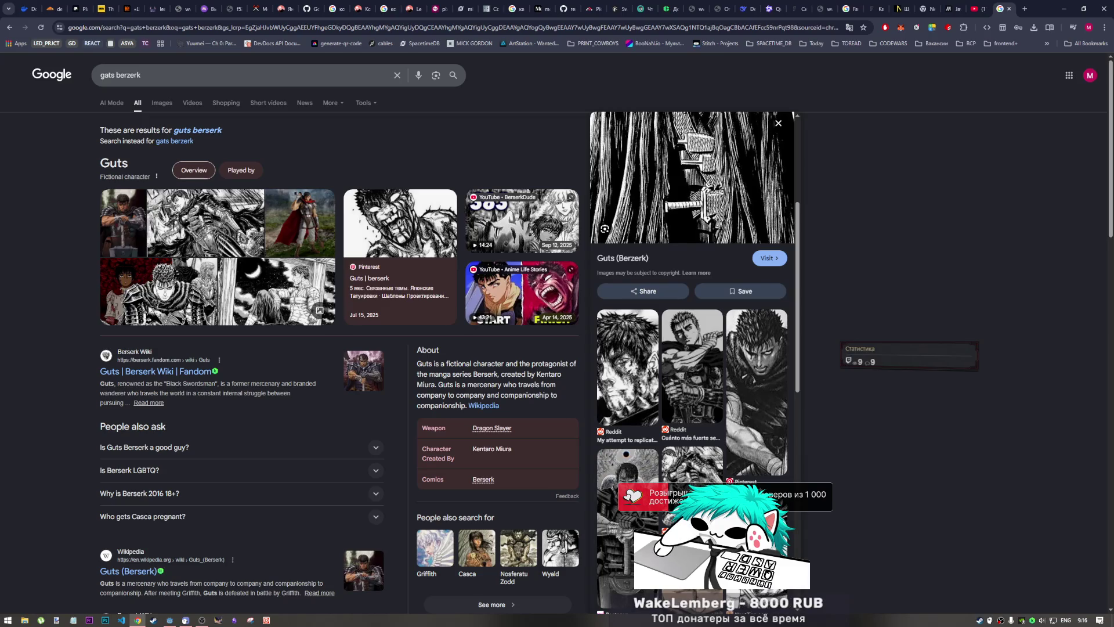
key("Right")
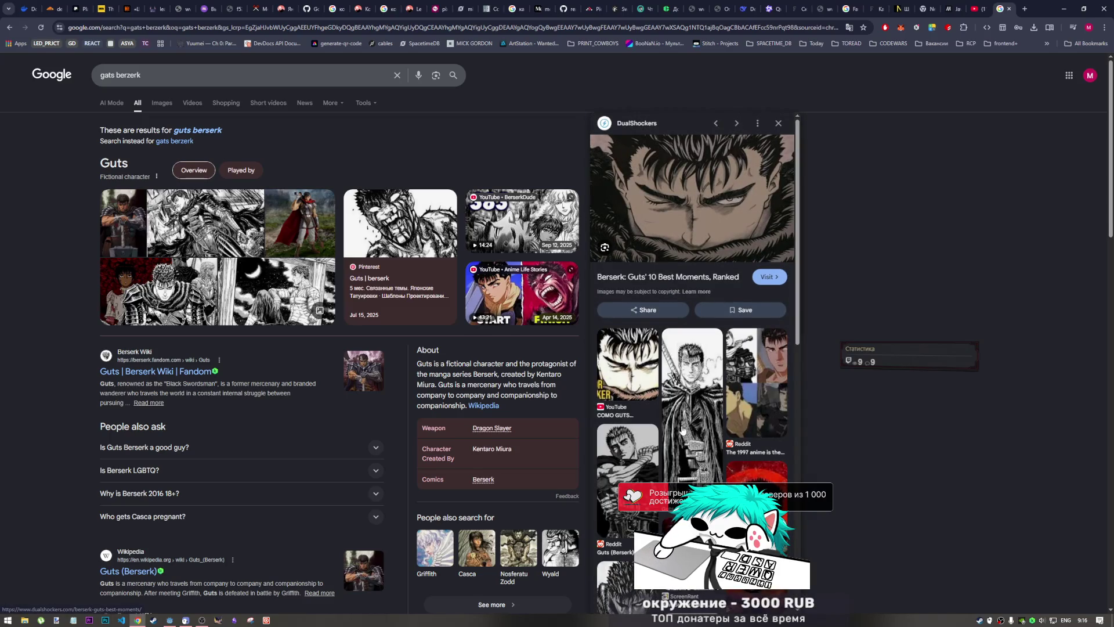
left_click(616, 477)
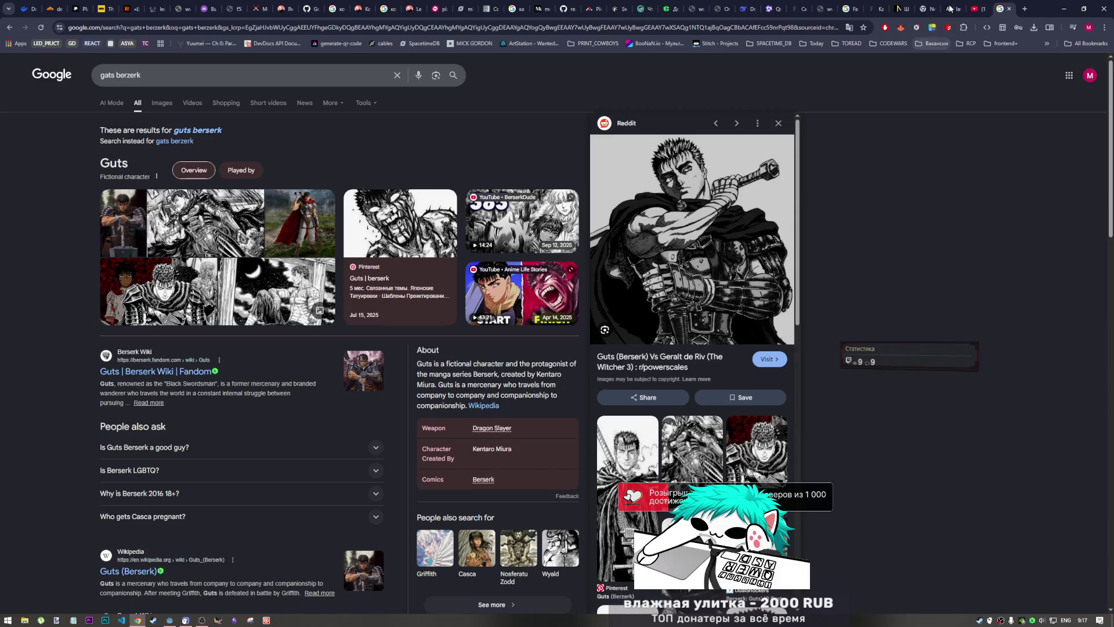
key("ctrl+shift+Tab")
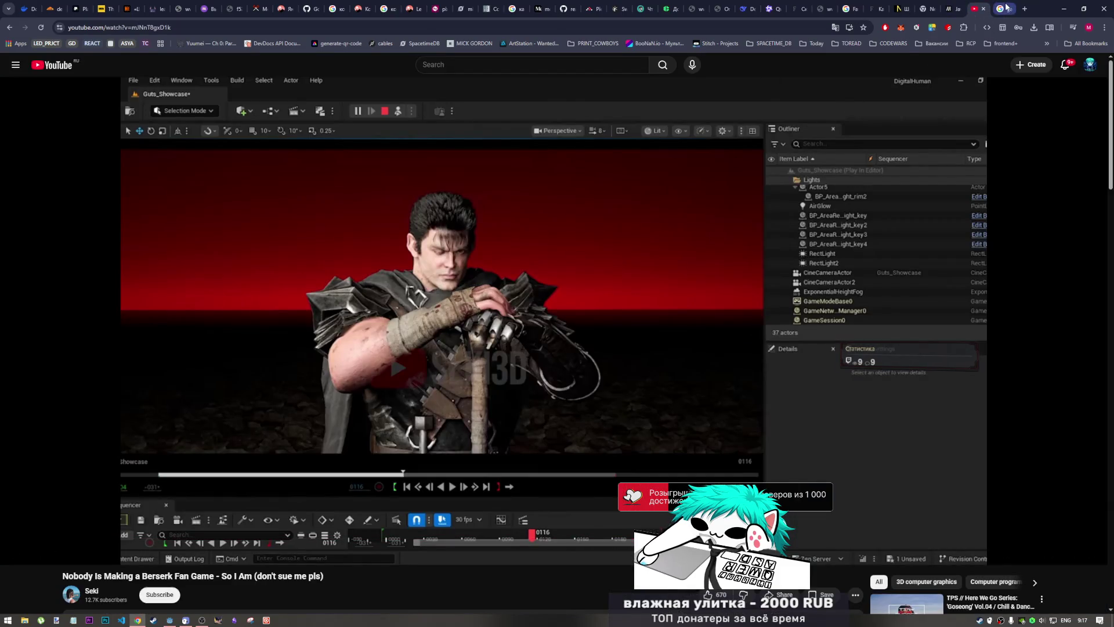
left_click(1007, 7)
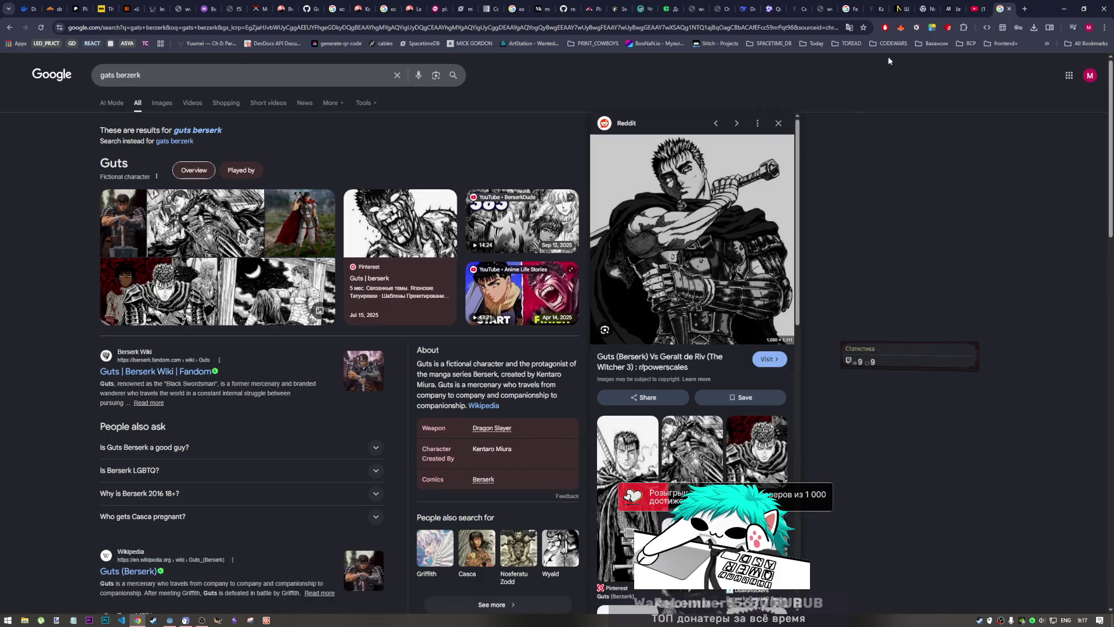
left_click(1010, 9)
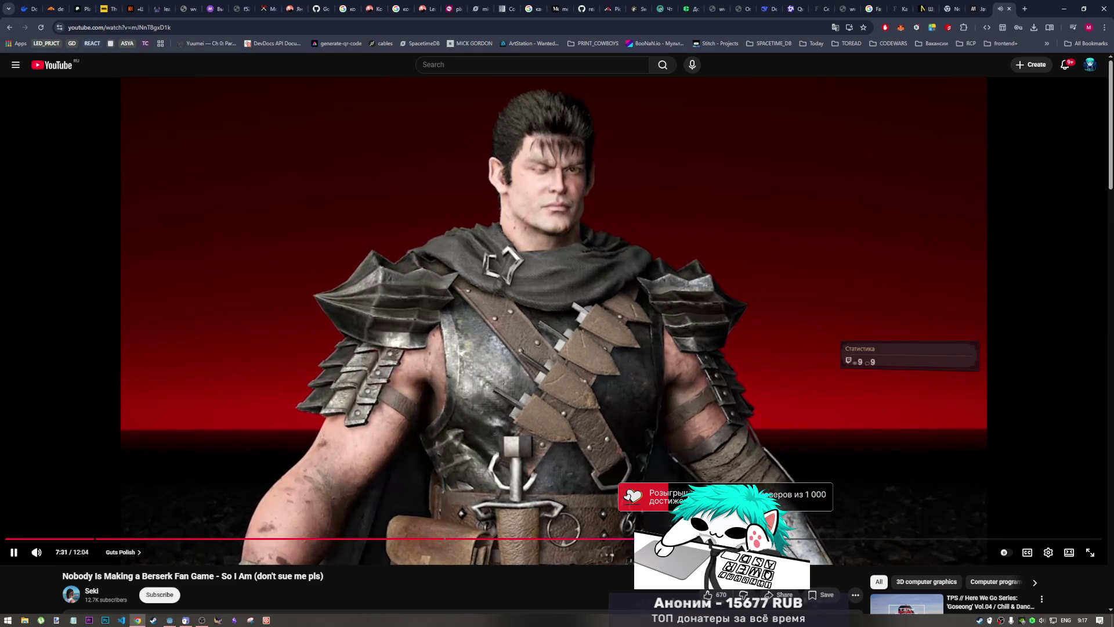
- Step between the untextured and textured Guts shots near 7:30, then play on from 7:55
key("Left")
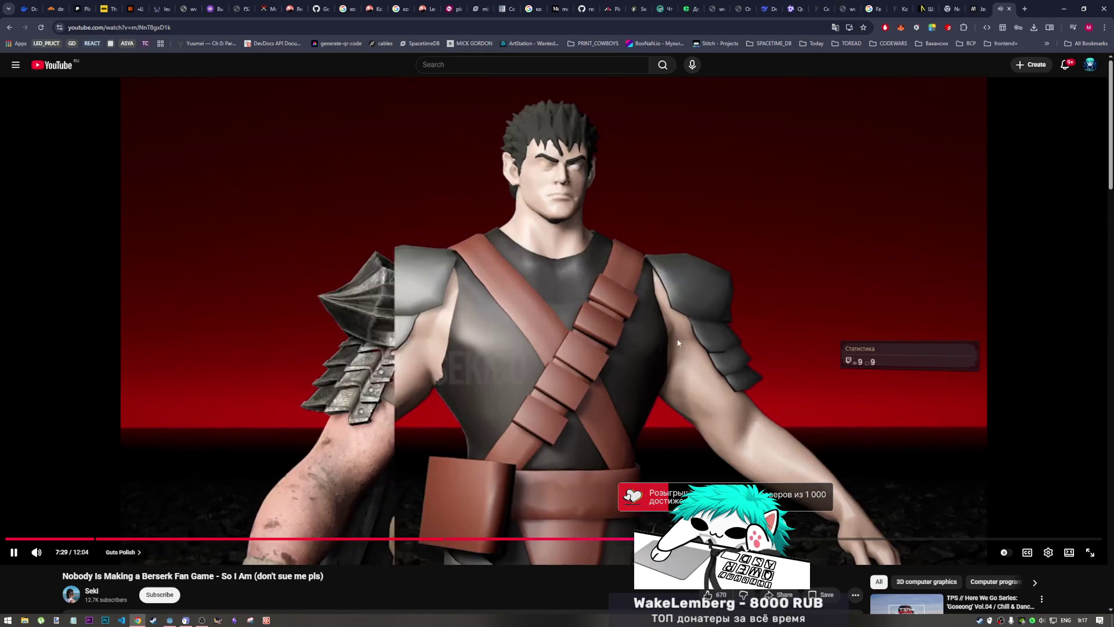
left_click(604, 271)
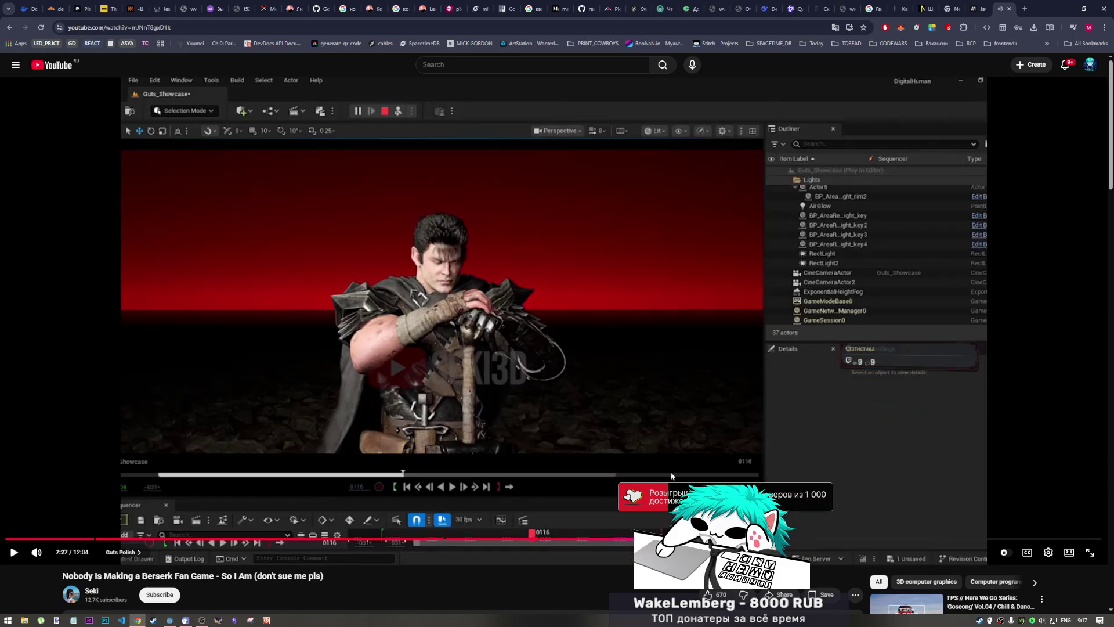
key("Left")
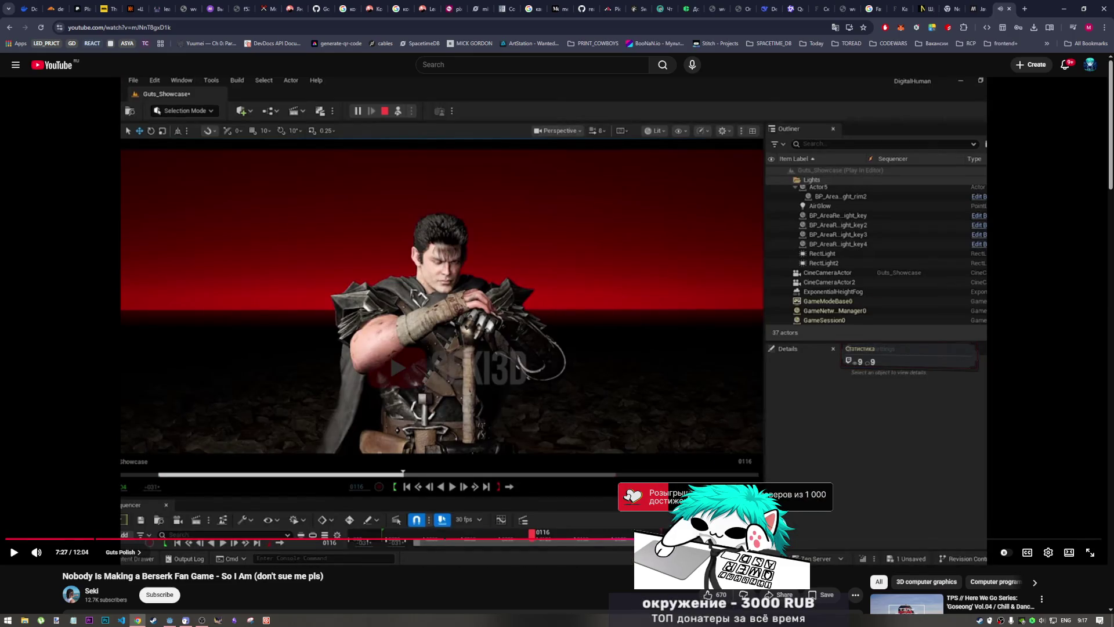
key("Right")
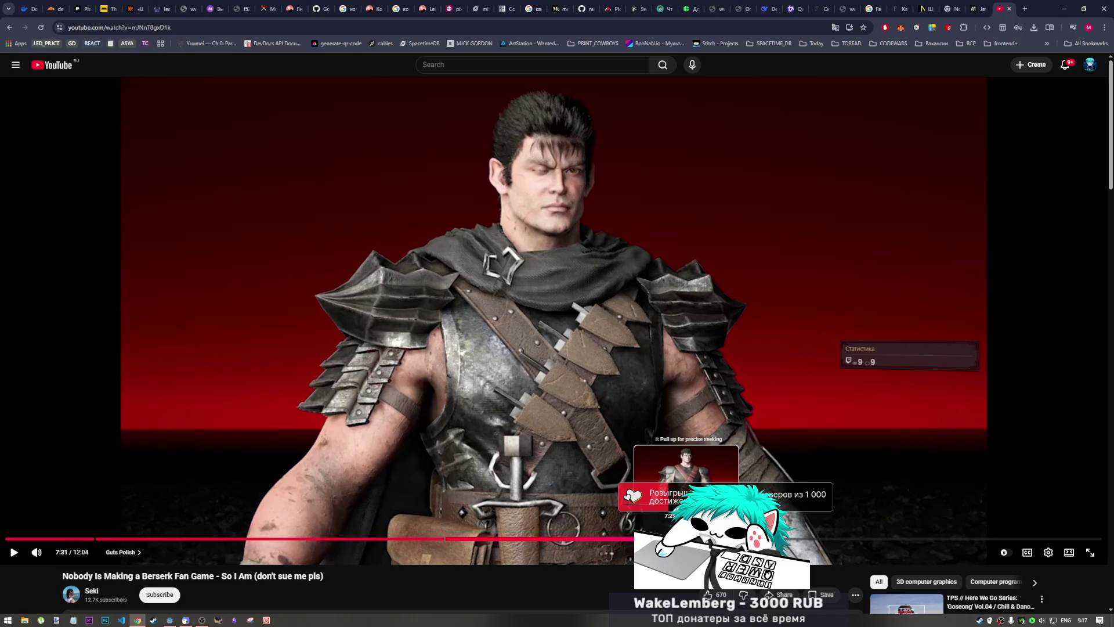
key("Left")
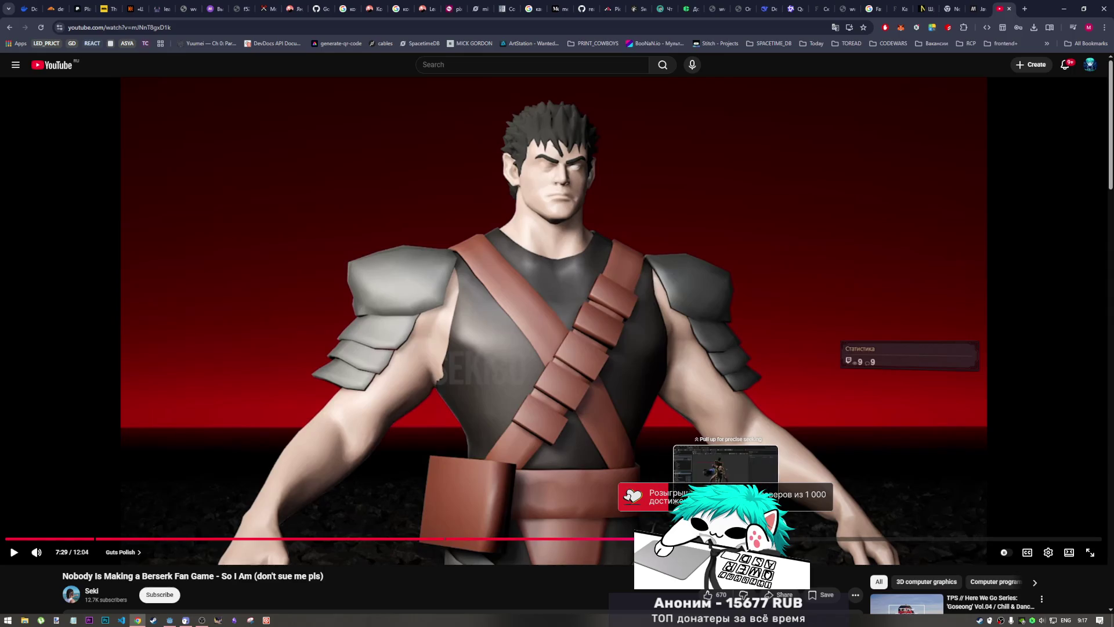
left_click(727, 539)
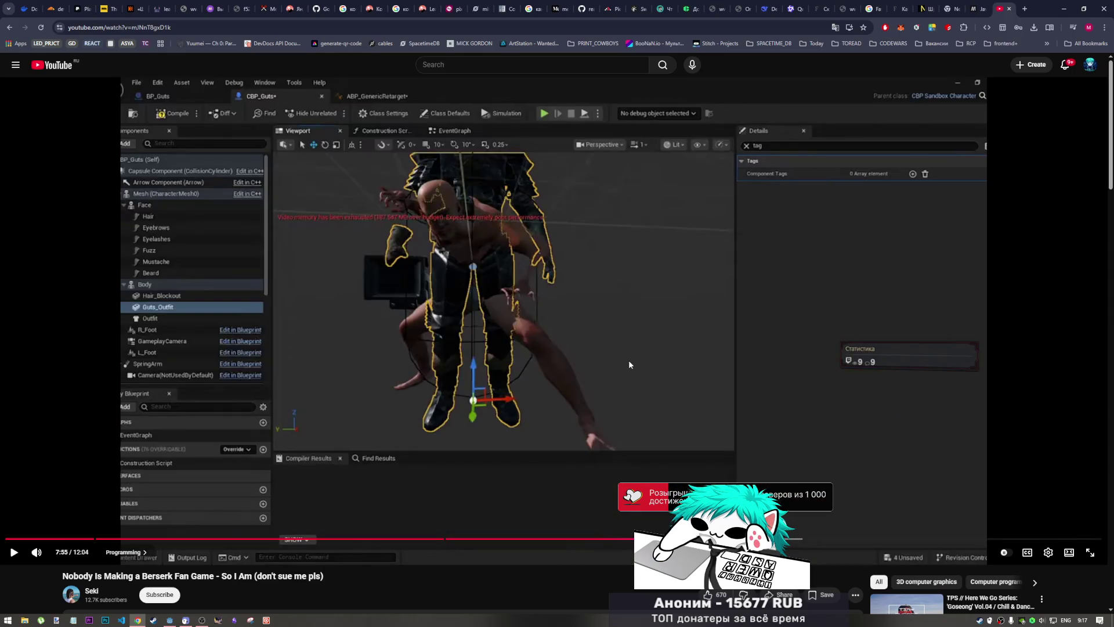
left_click(629, 365)
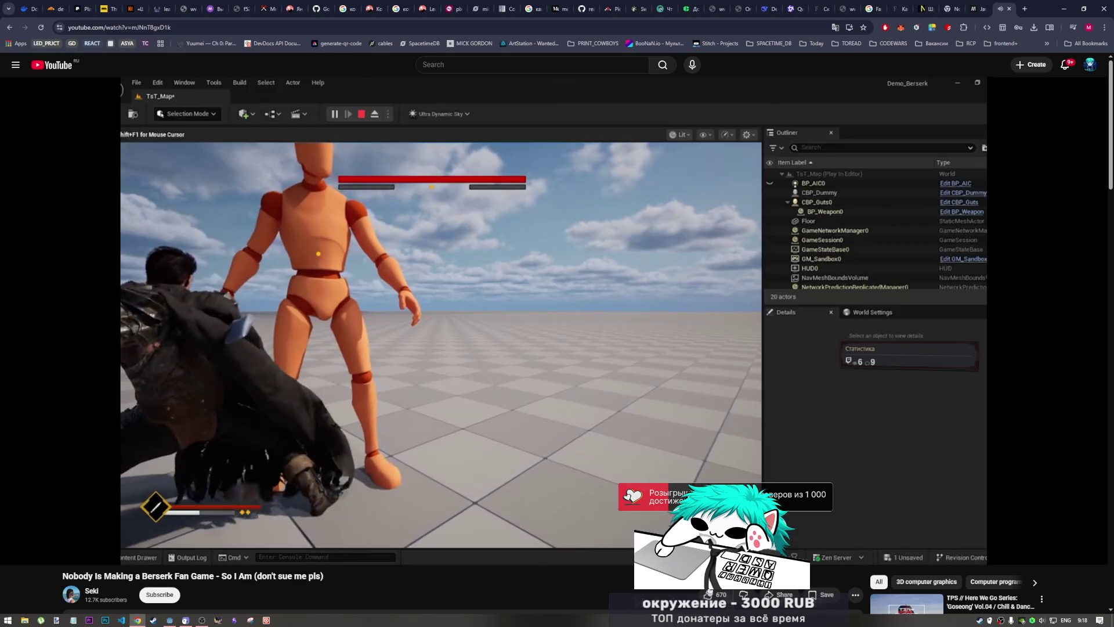
mouse_move(727, 479)
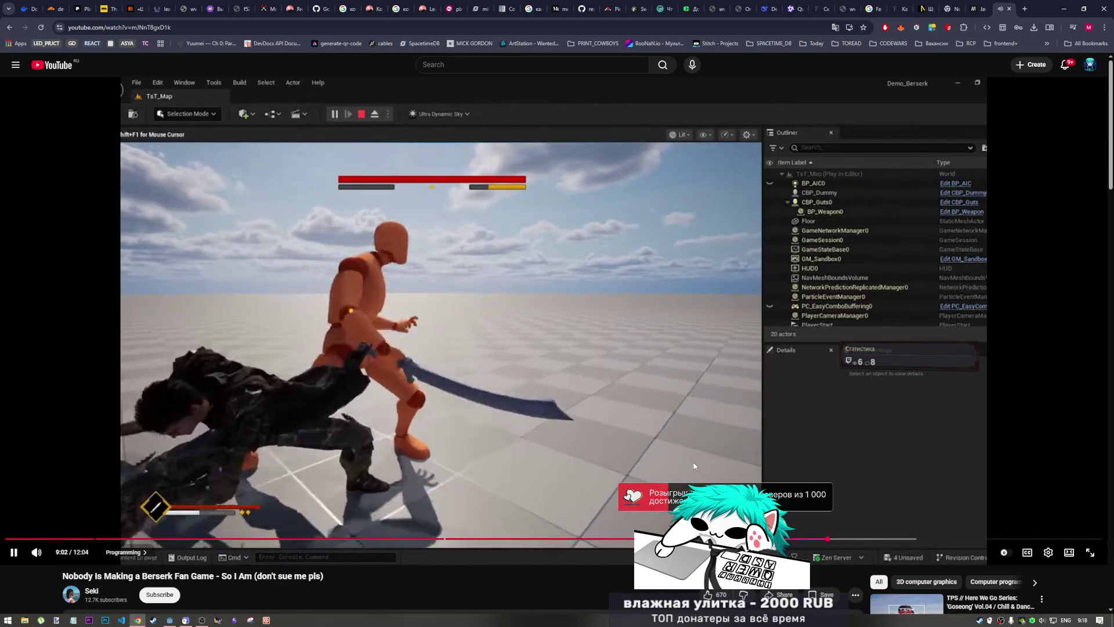
left_click(694, 447)
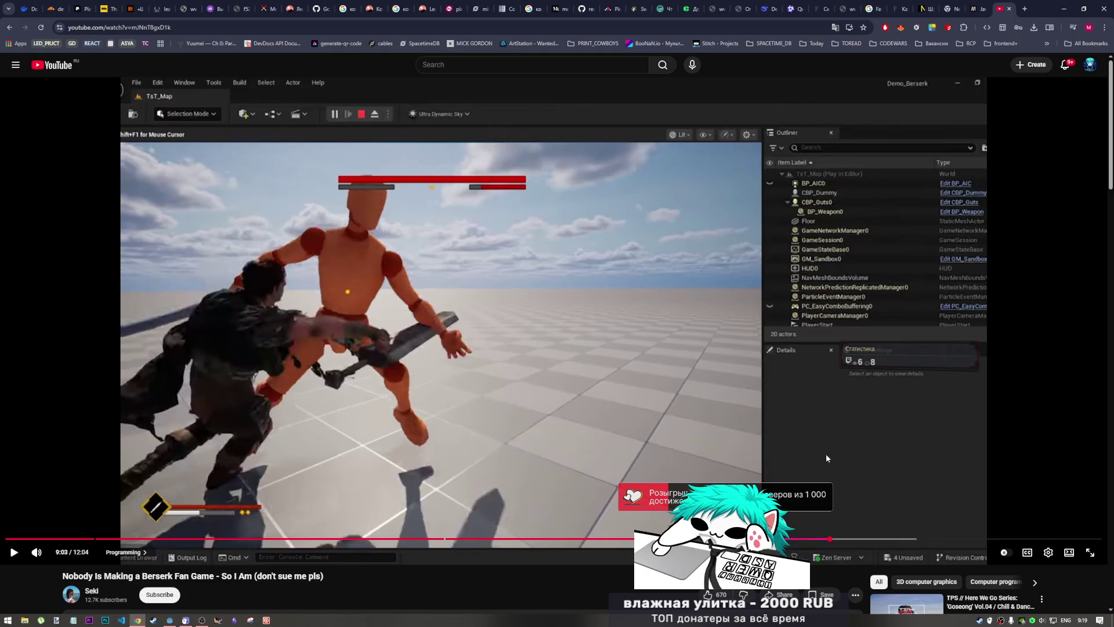
left_click(808, 456)
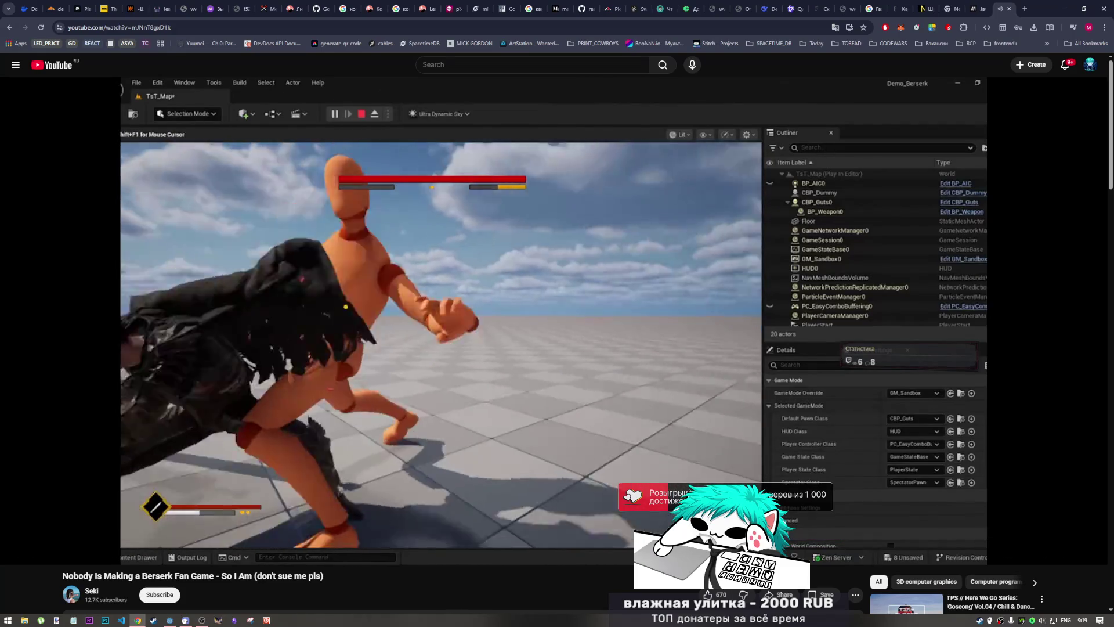
- Pause the fan-game video at 9:30 on the randomized Greatsword whoosh sound-cue graph
mouse_move(762, 468)
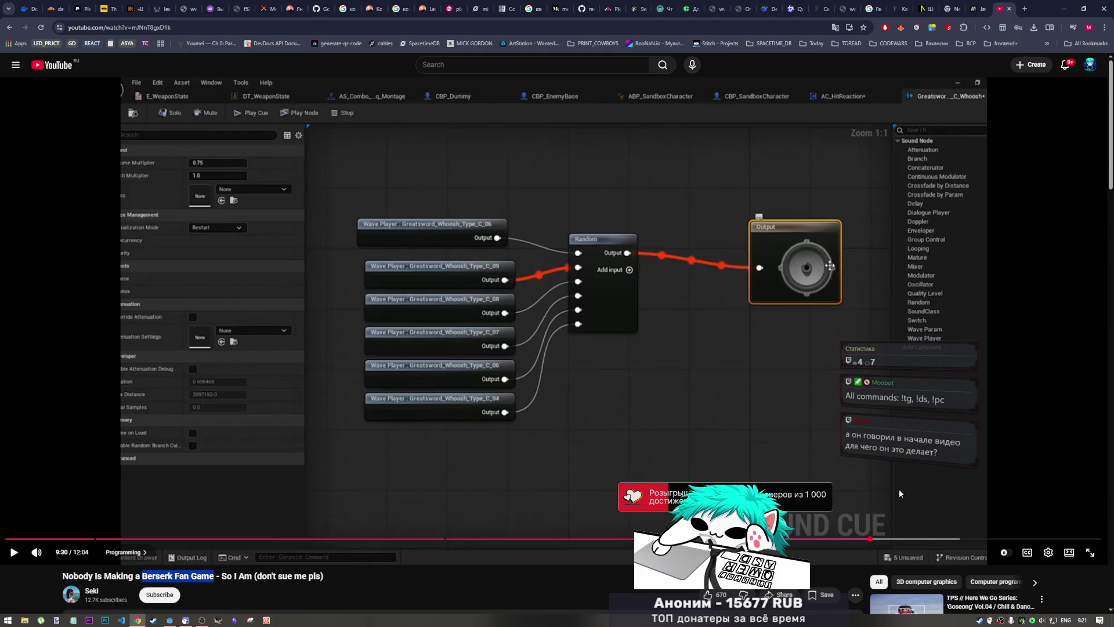
- Clear the title text selection and resume the fan-game video toward the combat test footage
left_click(881, 502)
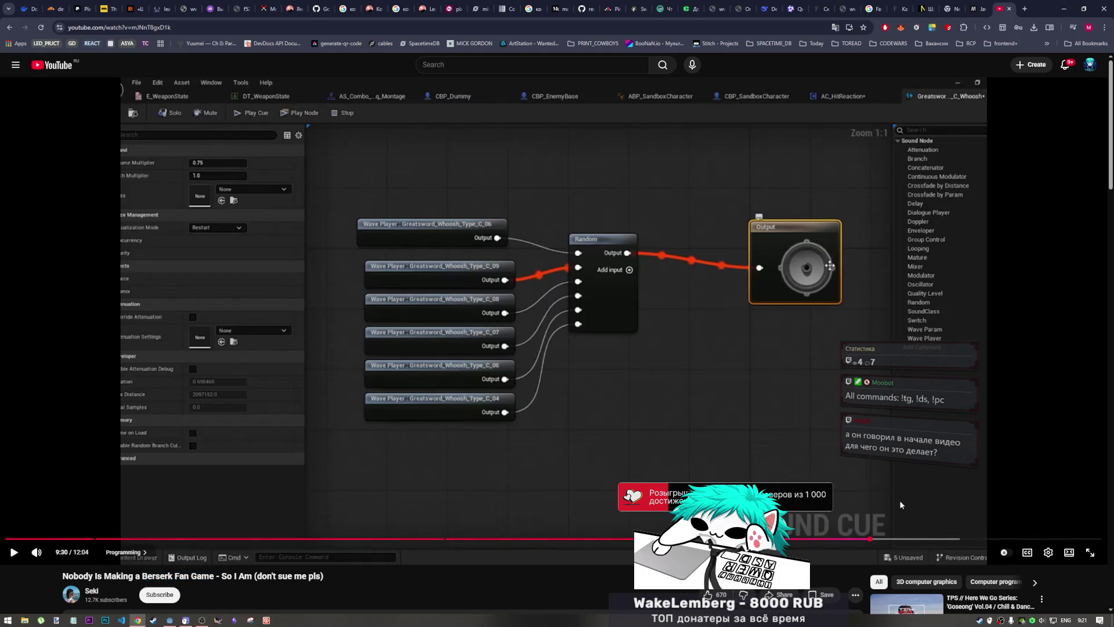
left_click(885, 516)
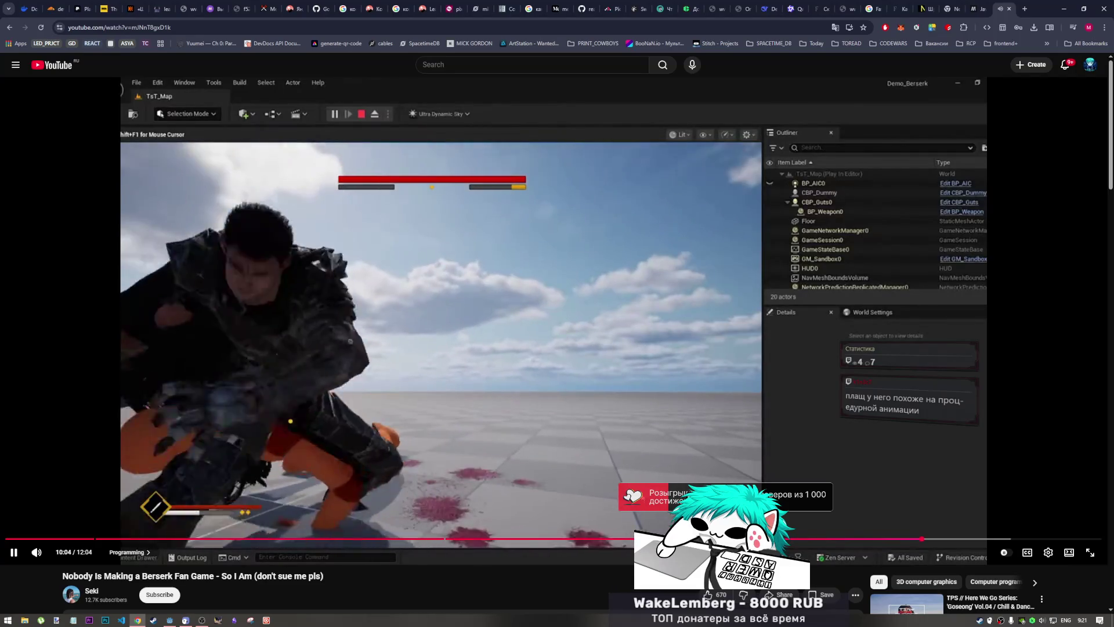
- Pause on the combat footage, play a little more, then jump back to 7:56 on the Guts blueprint
left_click(740, 460)
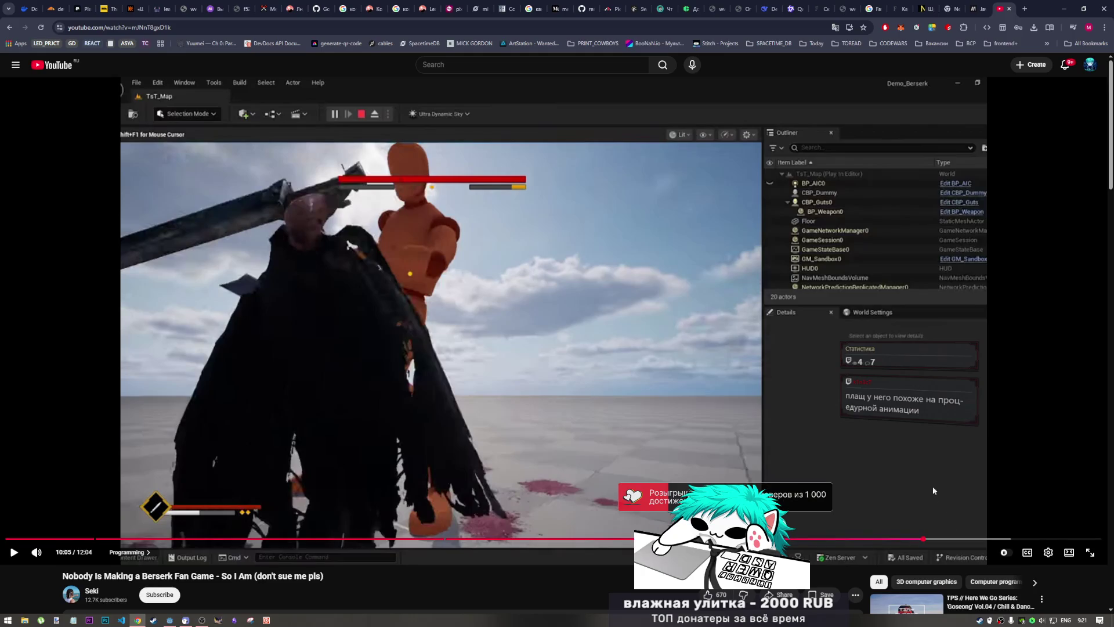
left_click(673, 422)
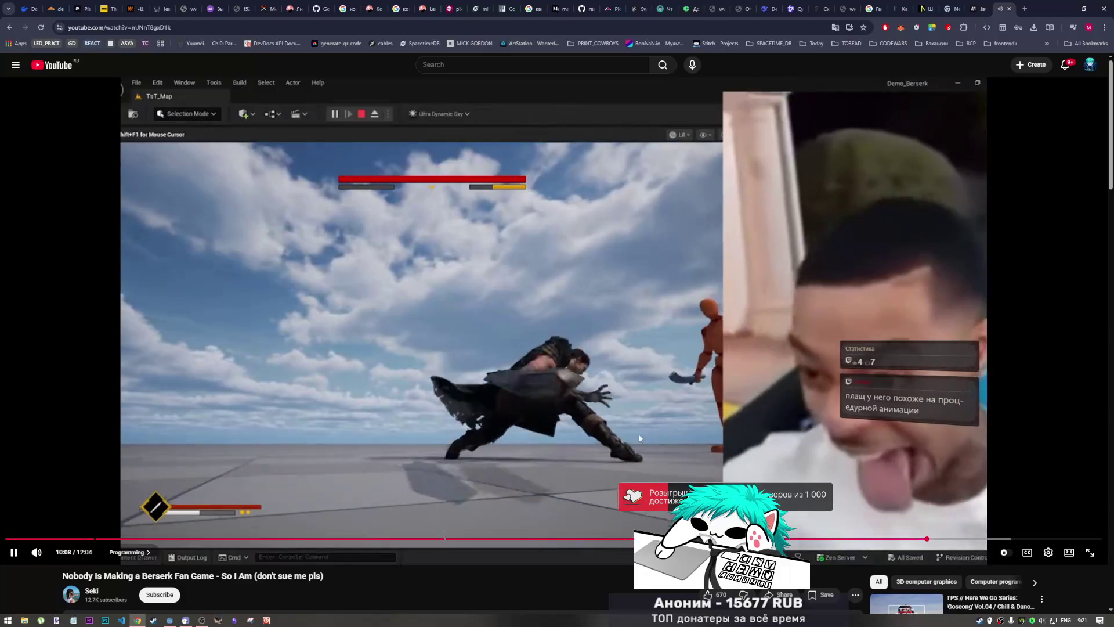
left_click(702, 463)
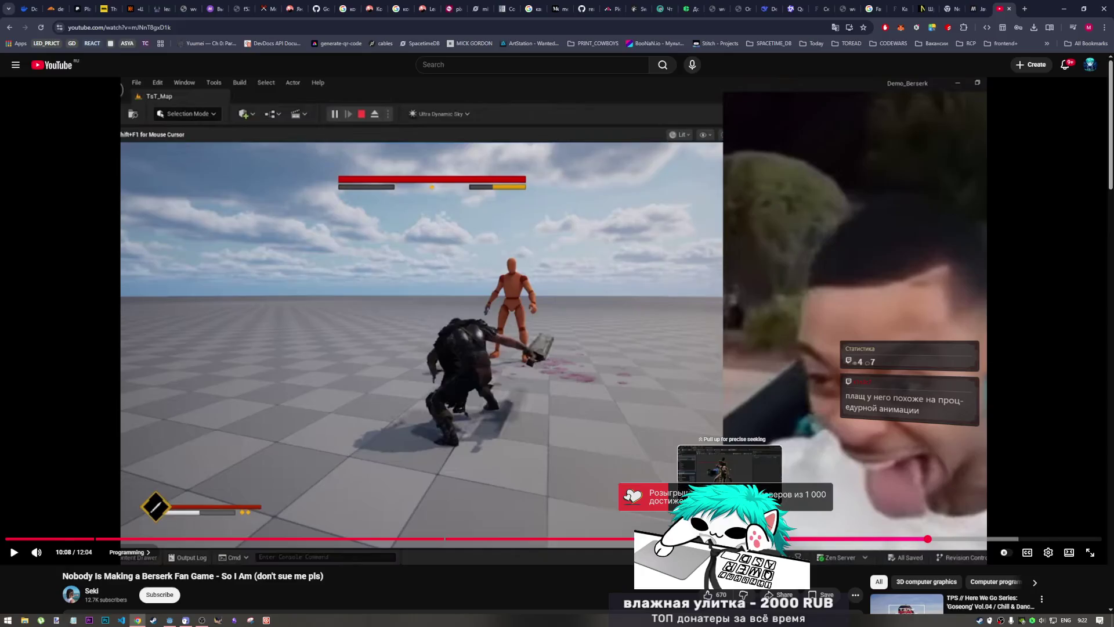
left_click(728, 539)
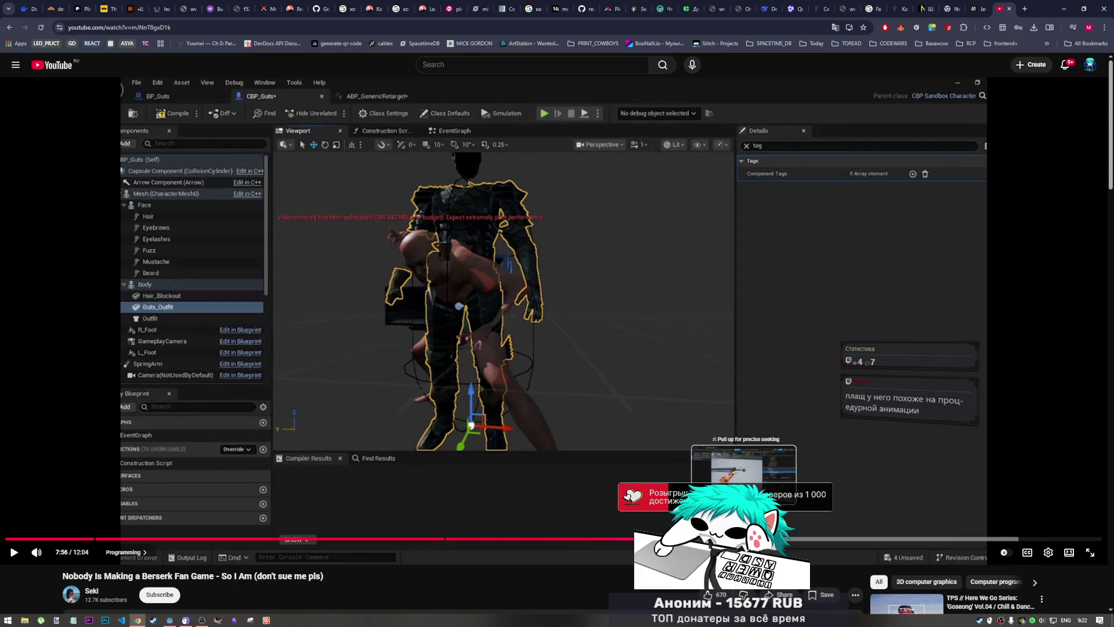
- Jump to 8:05, rewind to the spiky-cape attack clip, and pause at 8:10
left_click(740, 538)
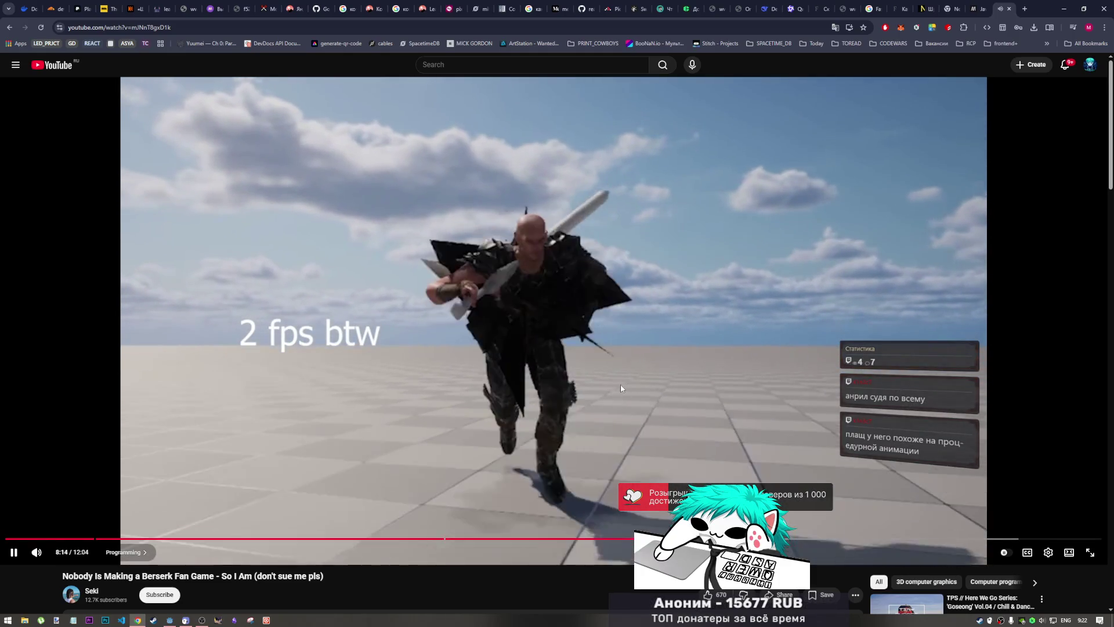
key("Left")
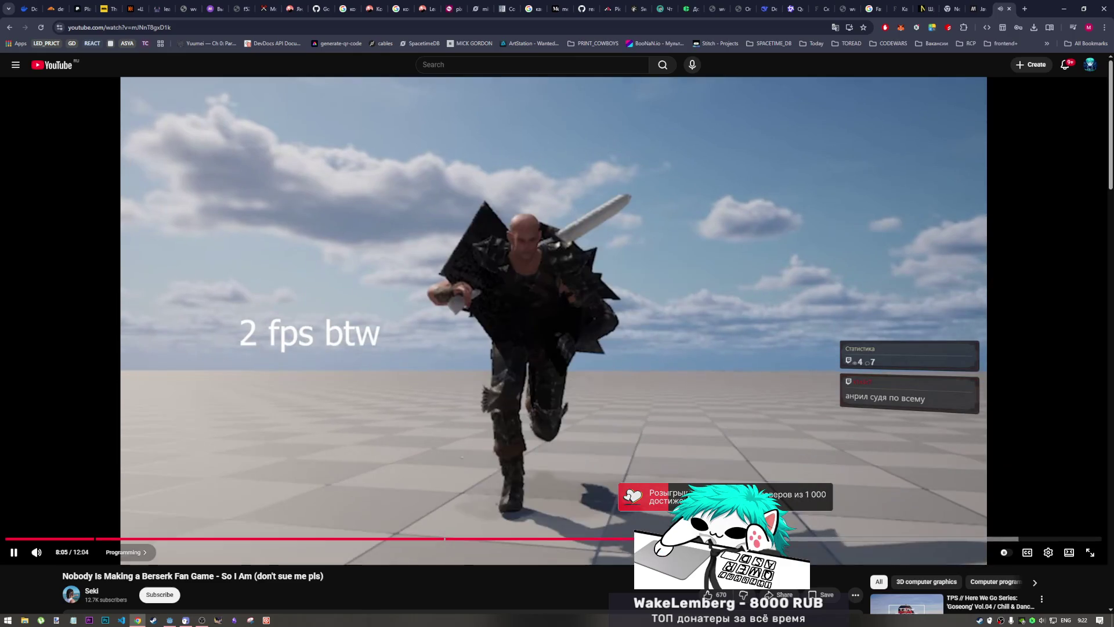
key("Left")
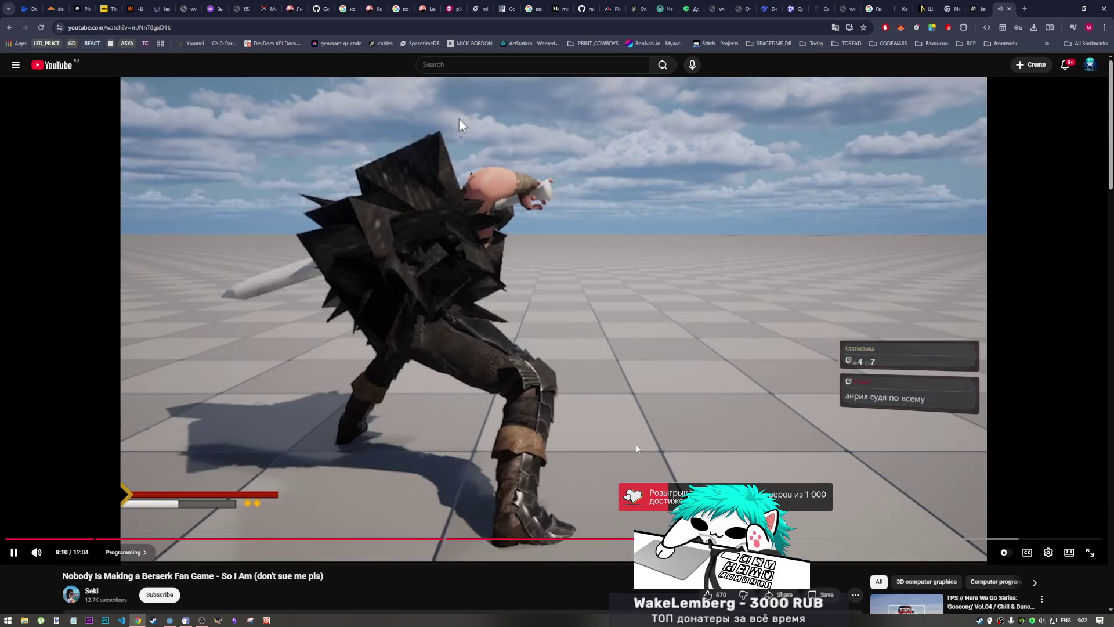
left_click(459, 120)
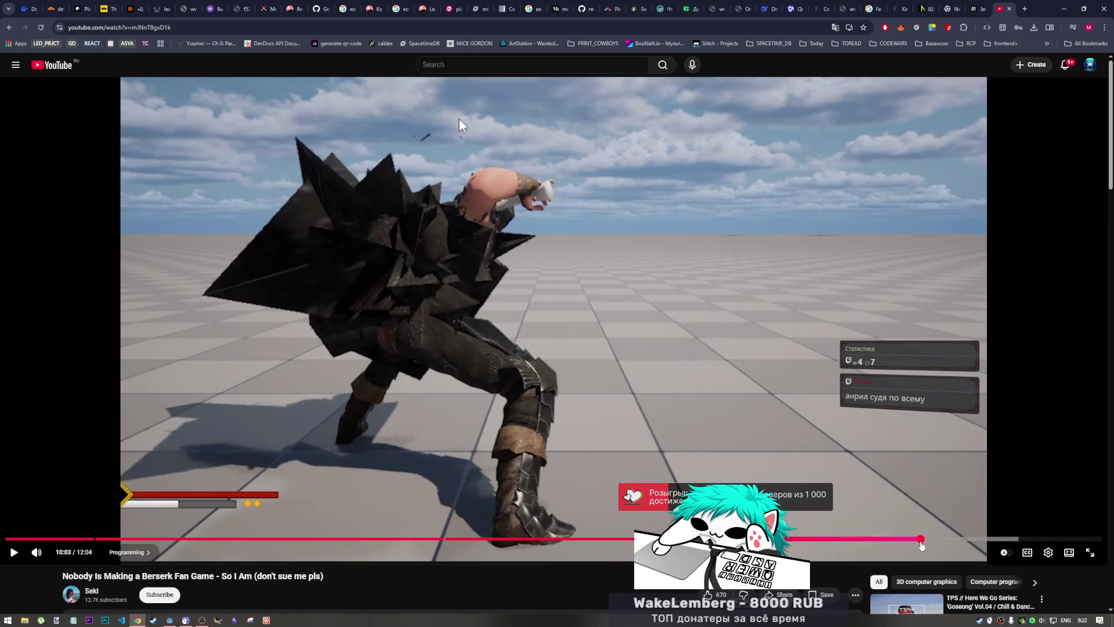
left_click(921, 540)
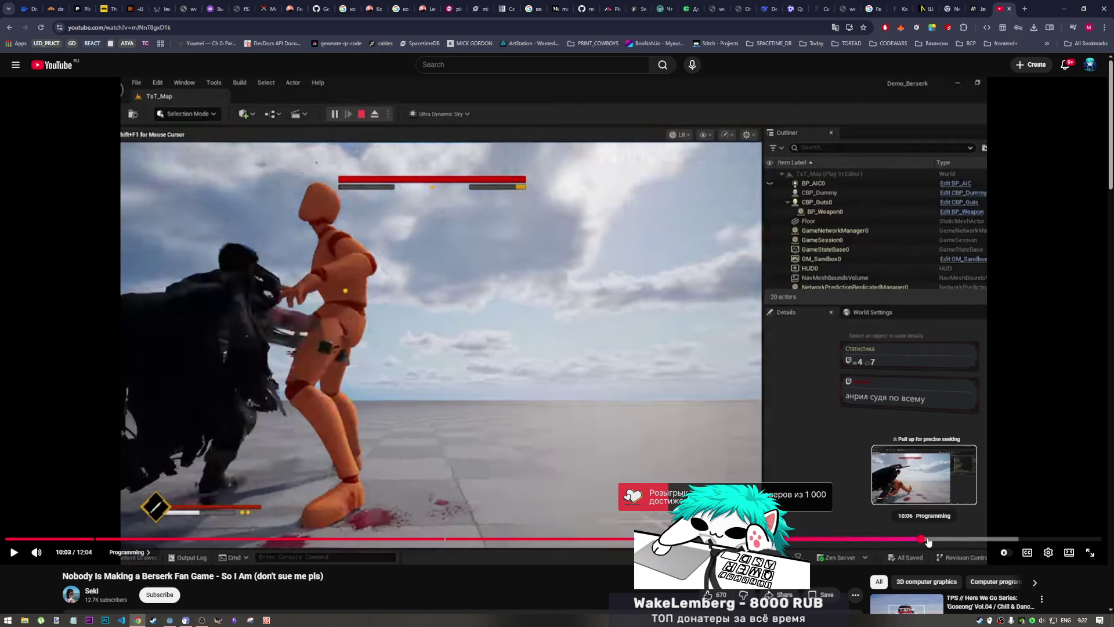
key("space")
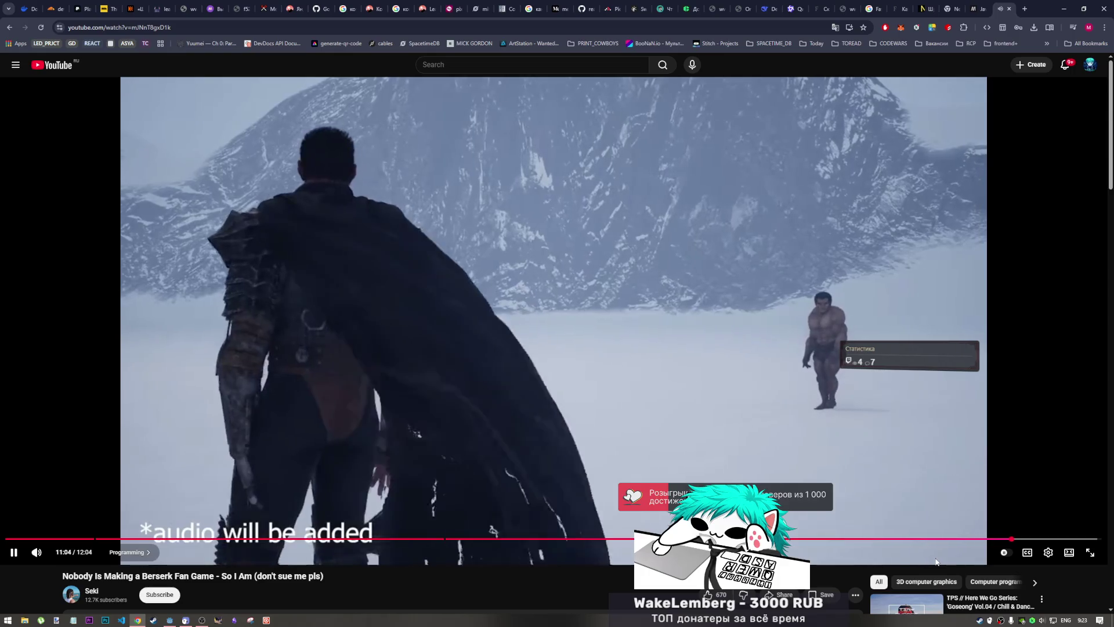
left_click(920, 457)
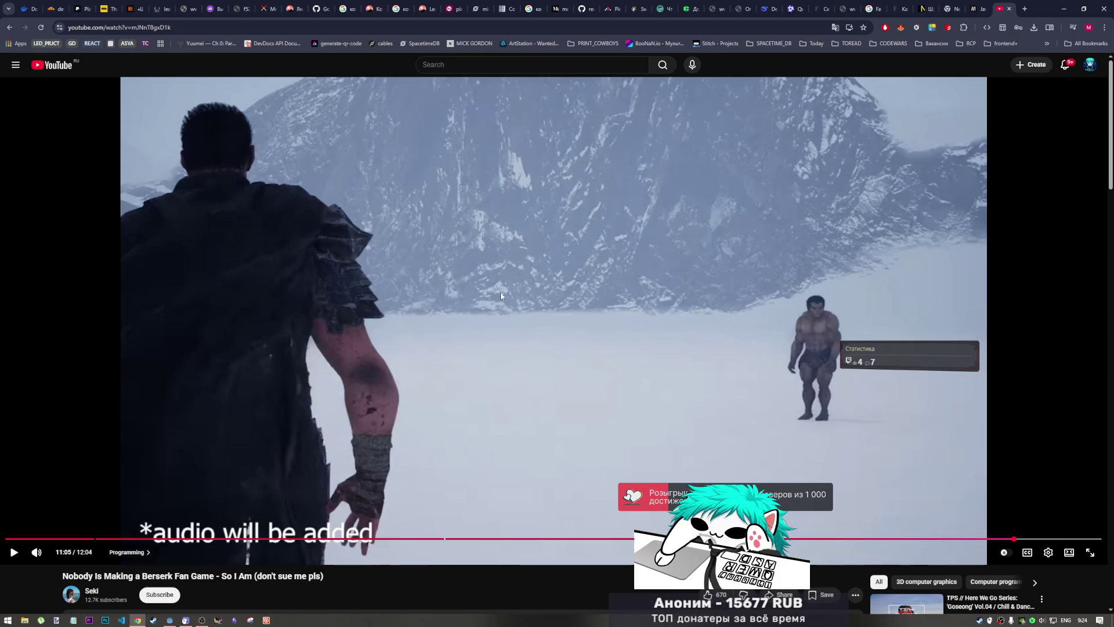
left_click(527, 392)
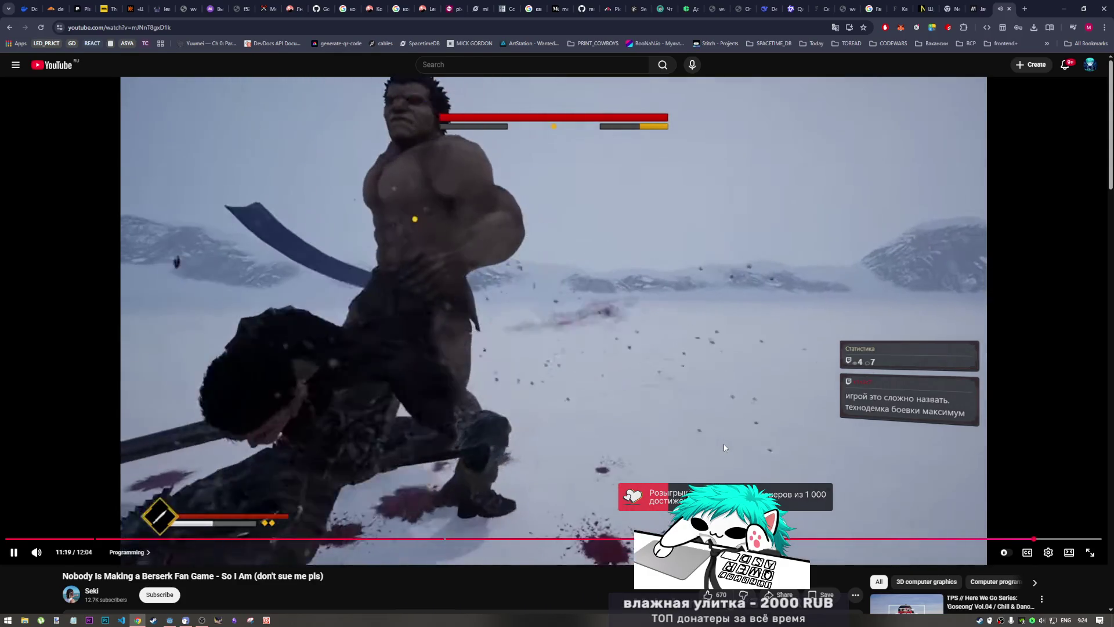
left_click(725, 445)
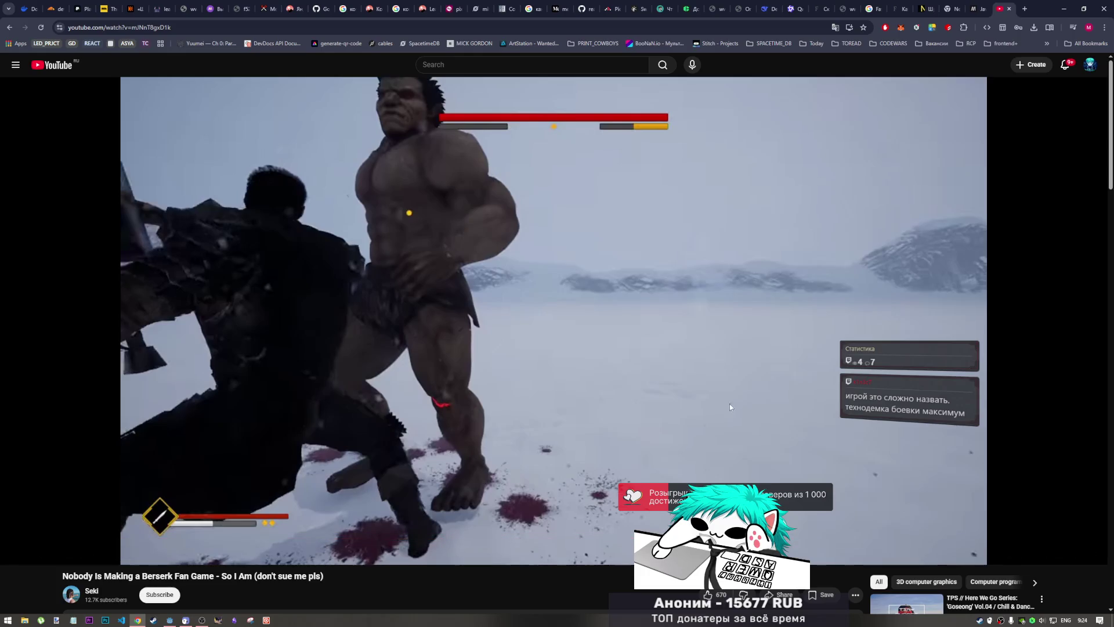
left_click(615, 359)
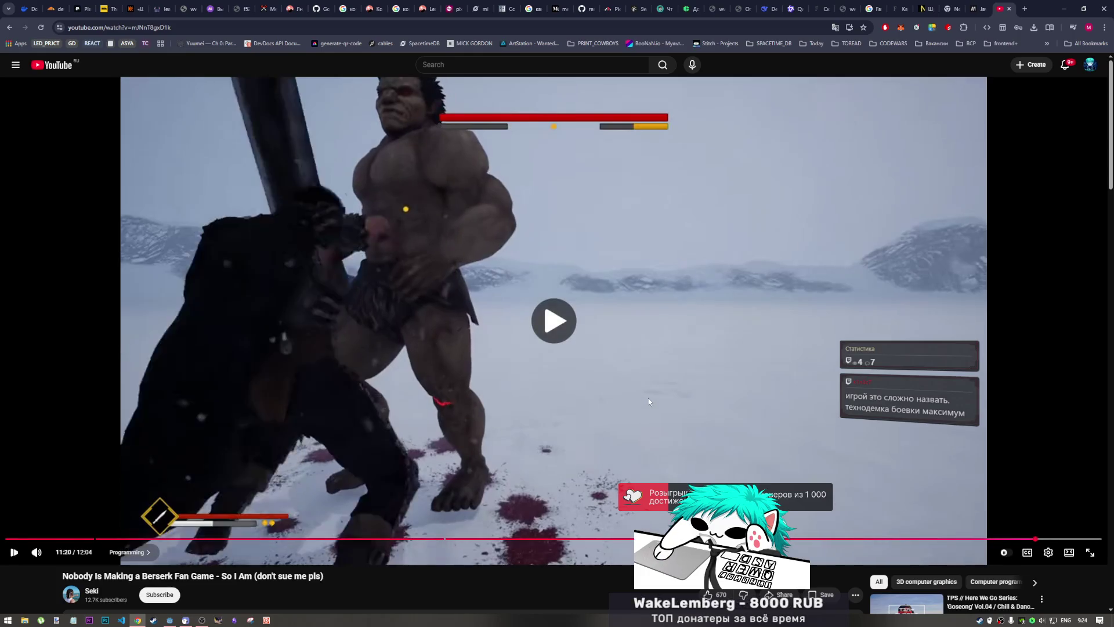
left_click(629, 385)
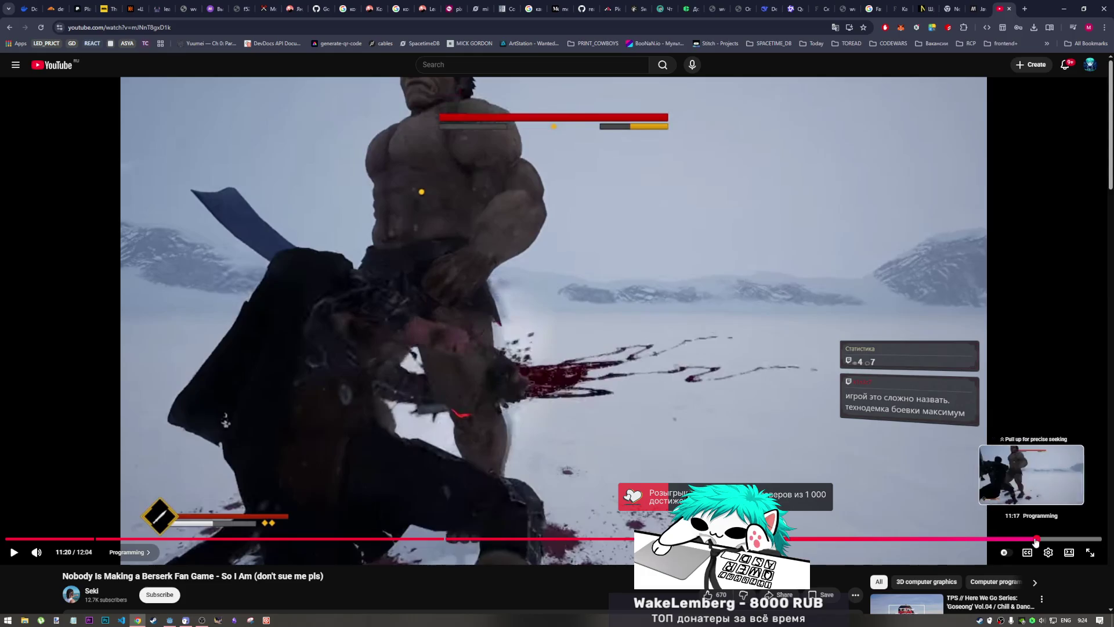
left_click(615, 398)
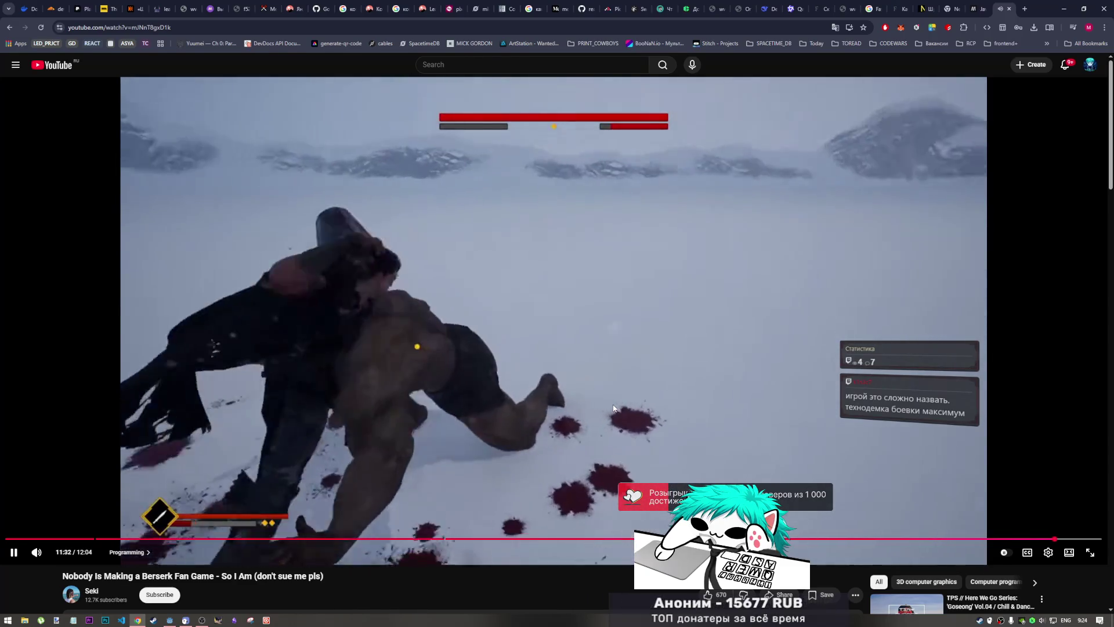
key("space")
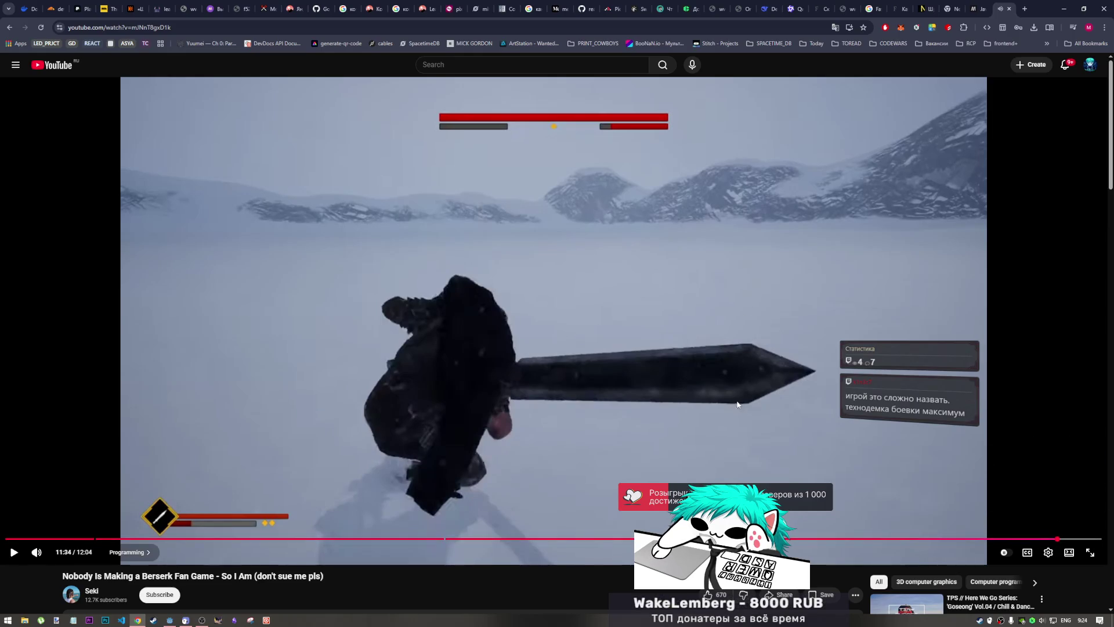
- Nudge playback along the timeline, play and pause at 11:50, then let the video finish
left_click_drag(1053, 544, 1058, 543)
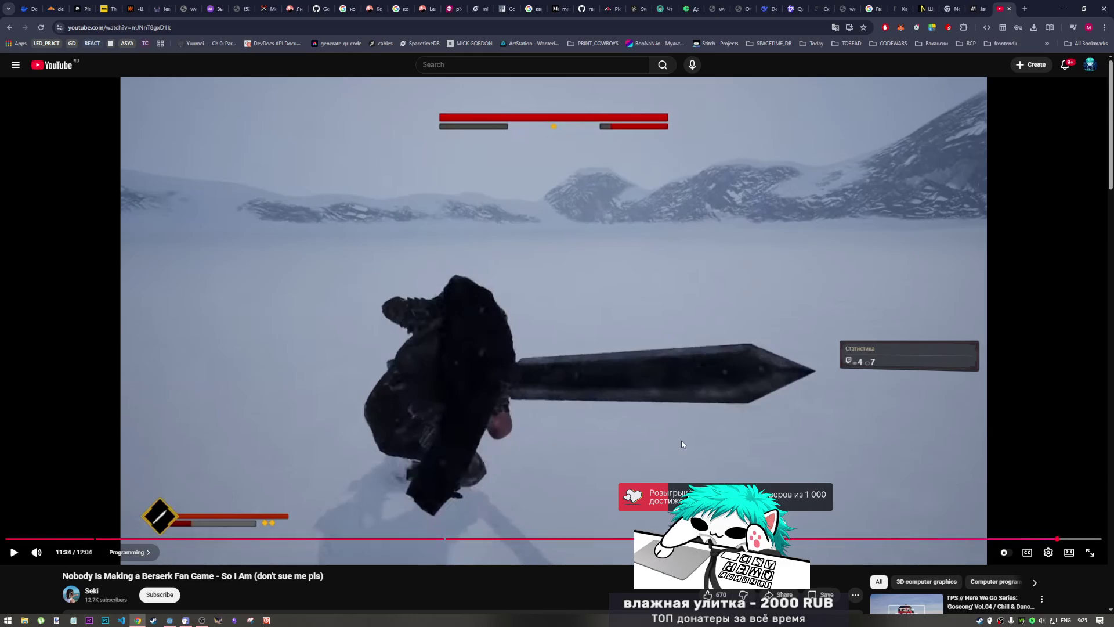
left_click(643, 429)
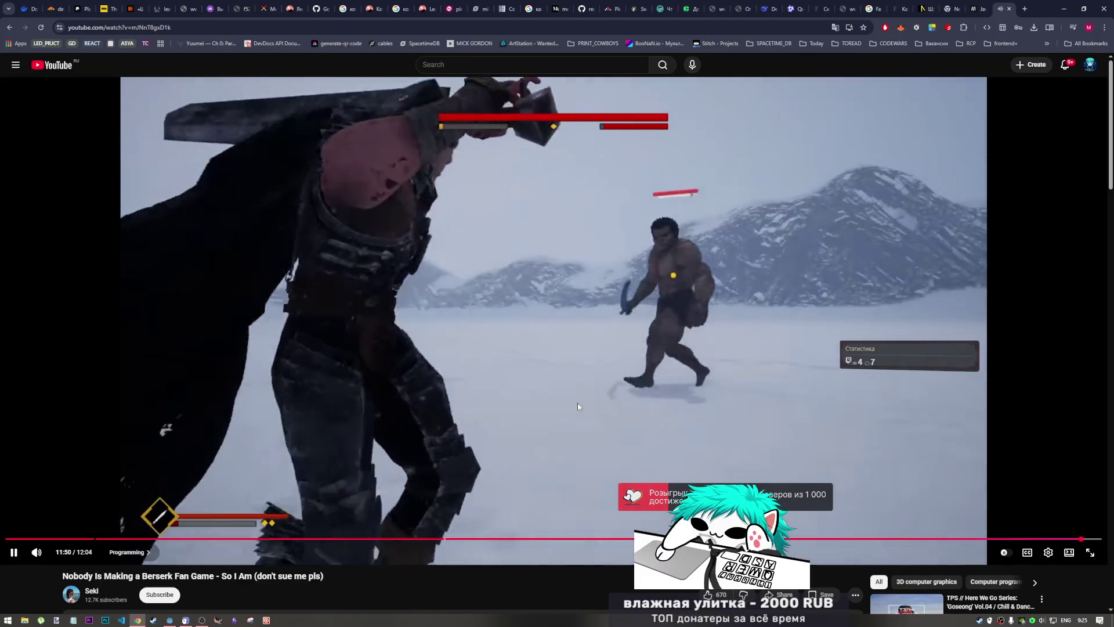
left_click(577, 406)
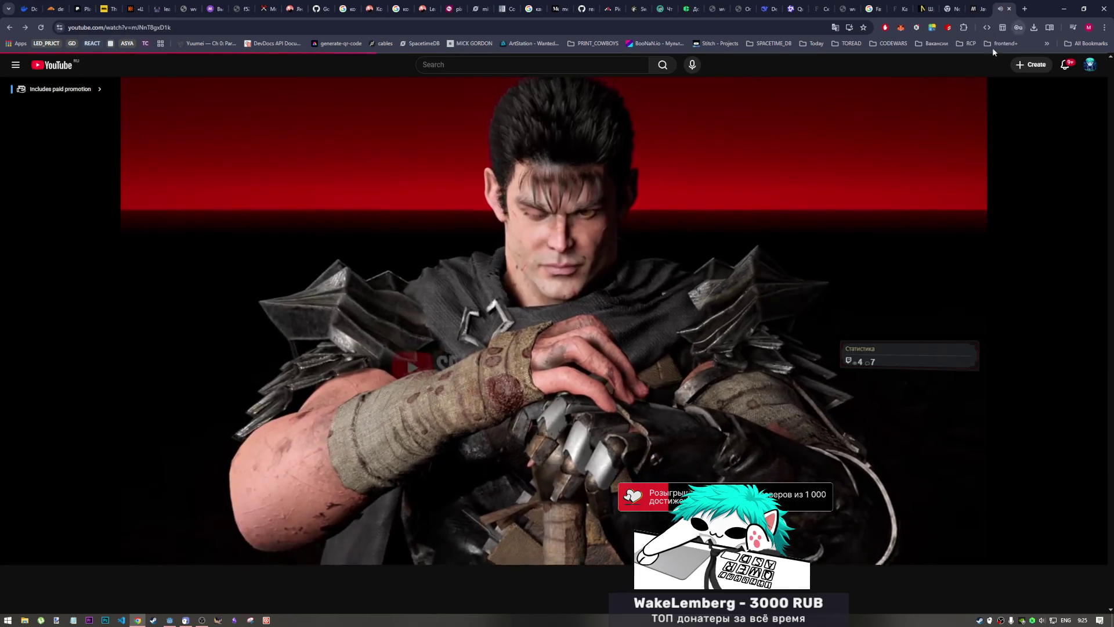
key("space")
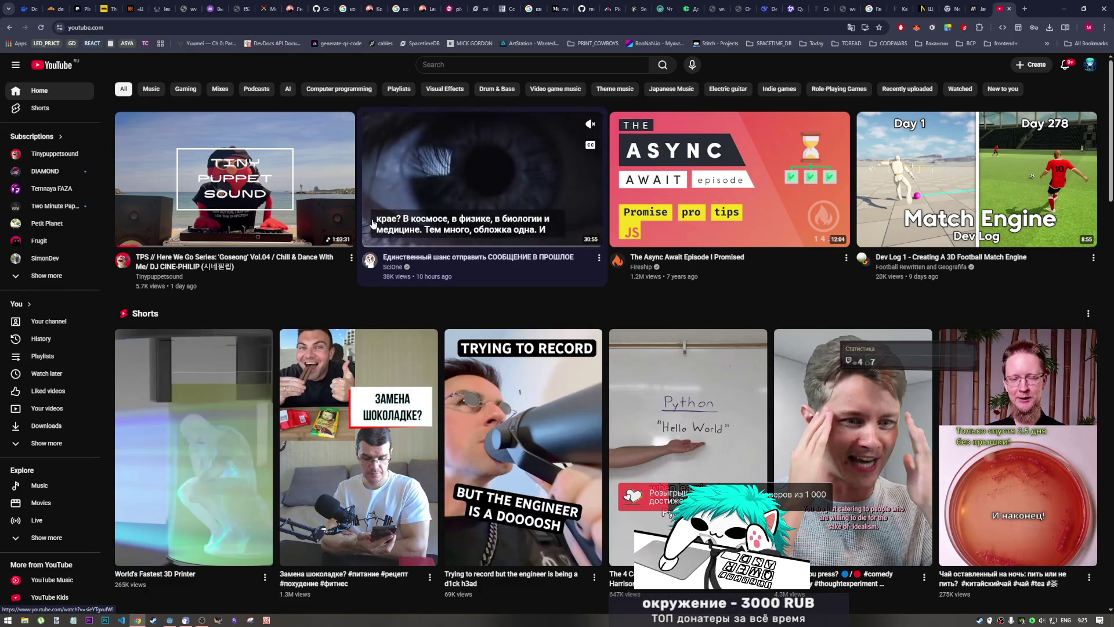
- Scroll the YouTube home feed of recommended videos and Shorts down and back up
scroll(329, 356, "down", 2)
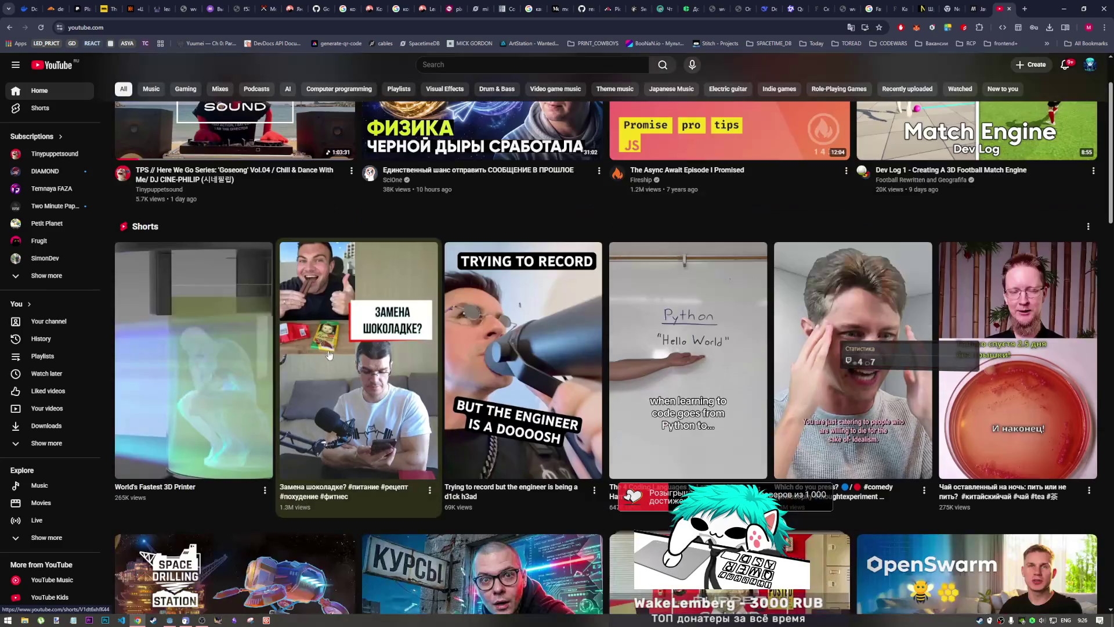
scroll(329, 356, "down", 3)
scroll(452, 271, "up", 5)
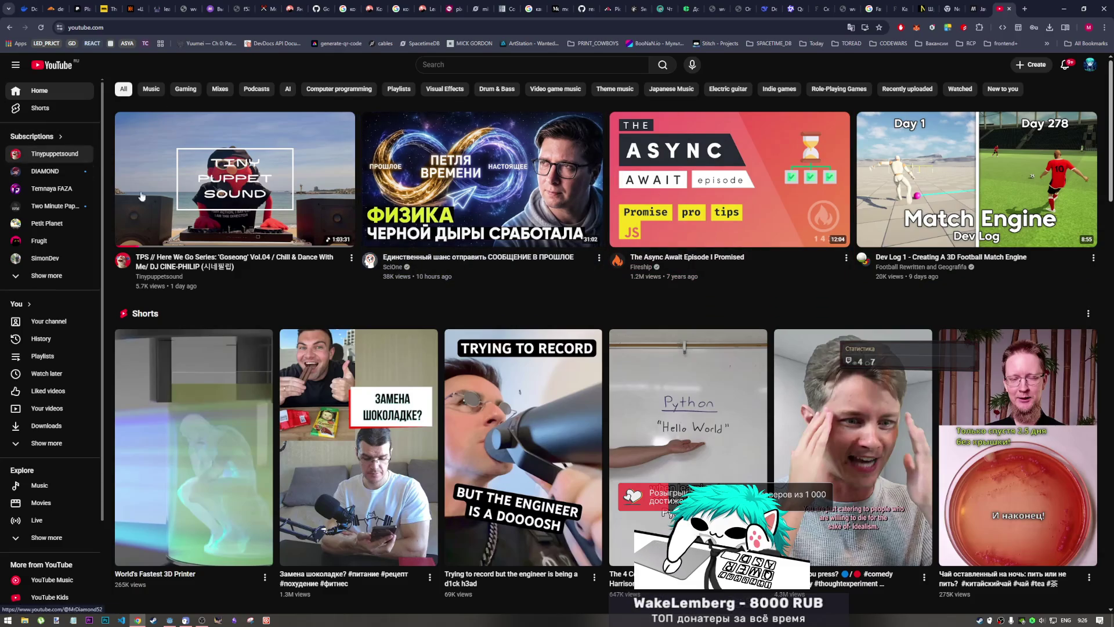
- Play the Tinypuppetsound Goseong mix from its beginning, then return to the Godot editor
left_click(244, 205)
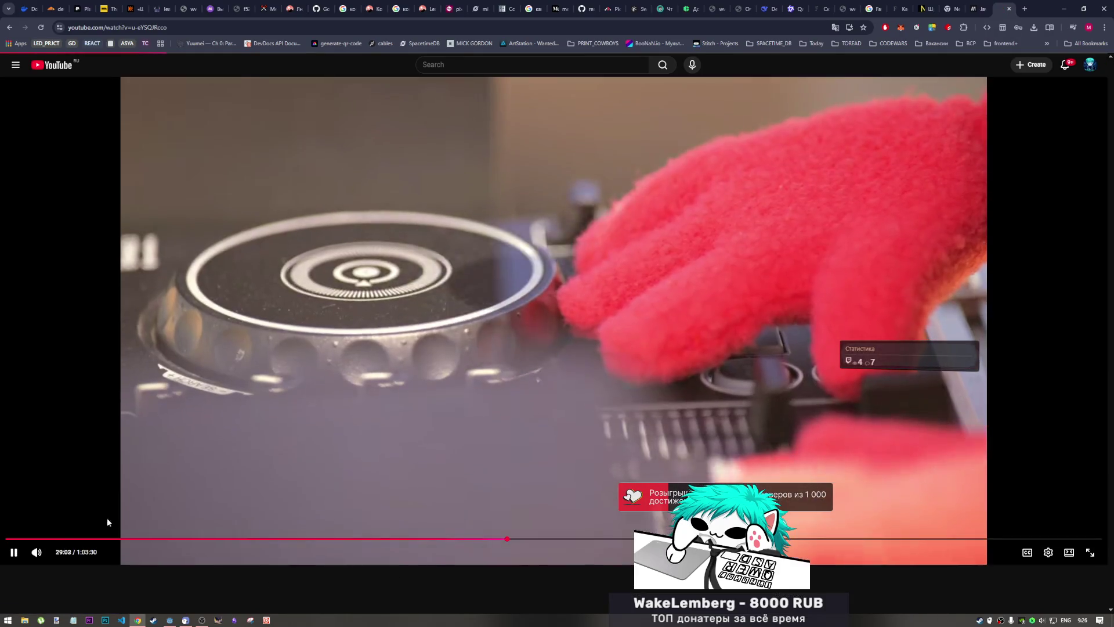
left_click(5, 539)
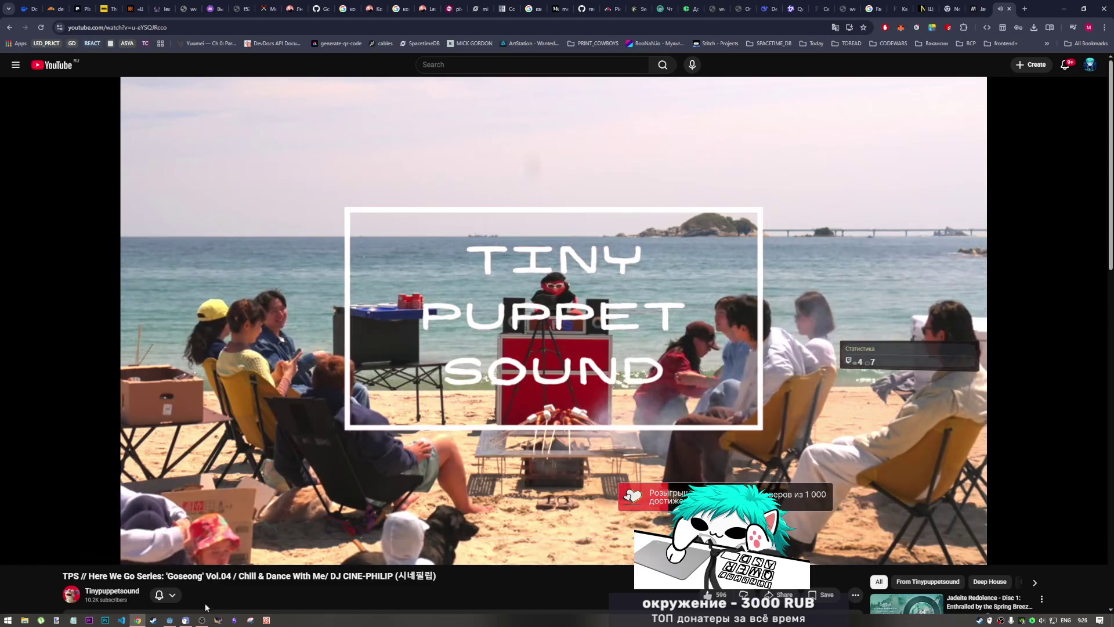
left_click(176, 618)
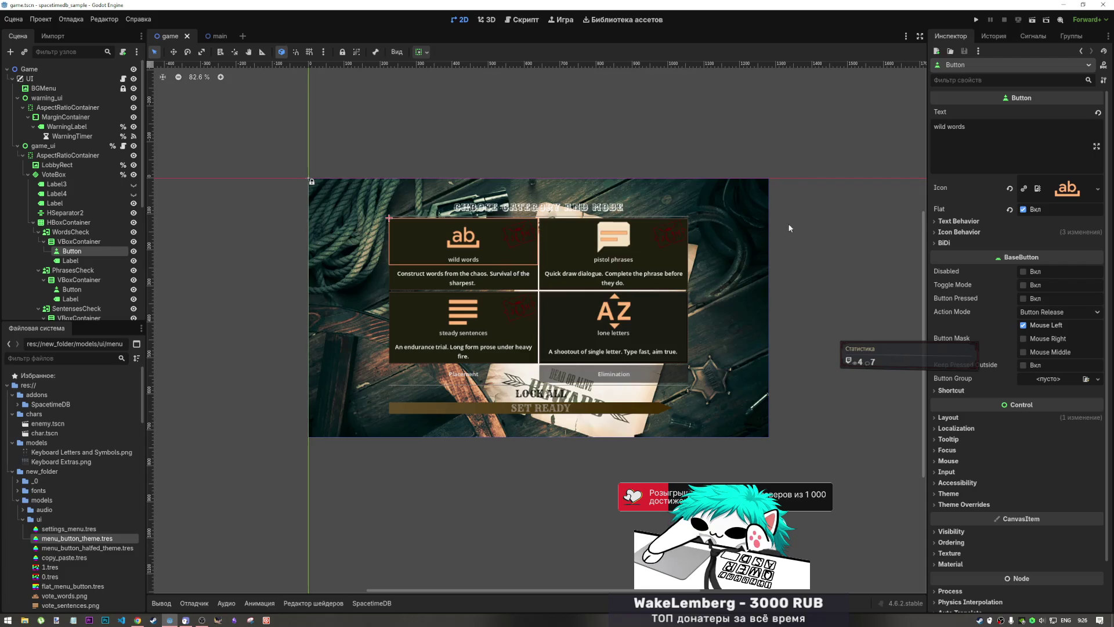
- Inspect the WordsCheck button and its Button and VBoxContainer child nodes
left_click(57, 252)
left_click(58, 242)
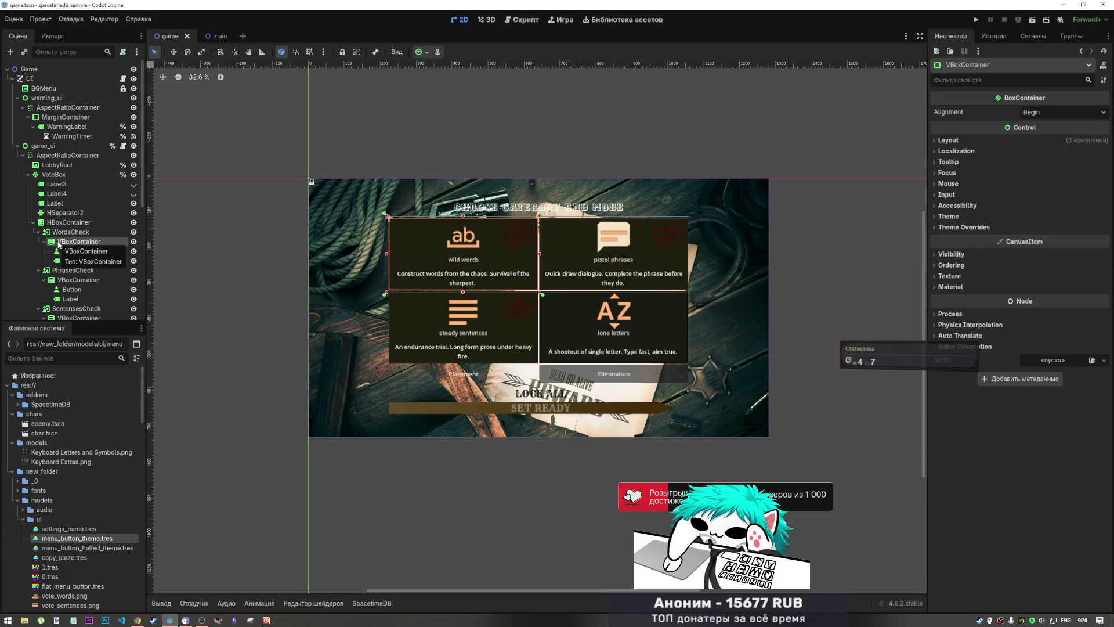
left_click(81, 233)
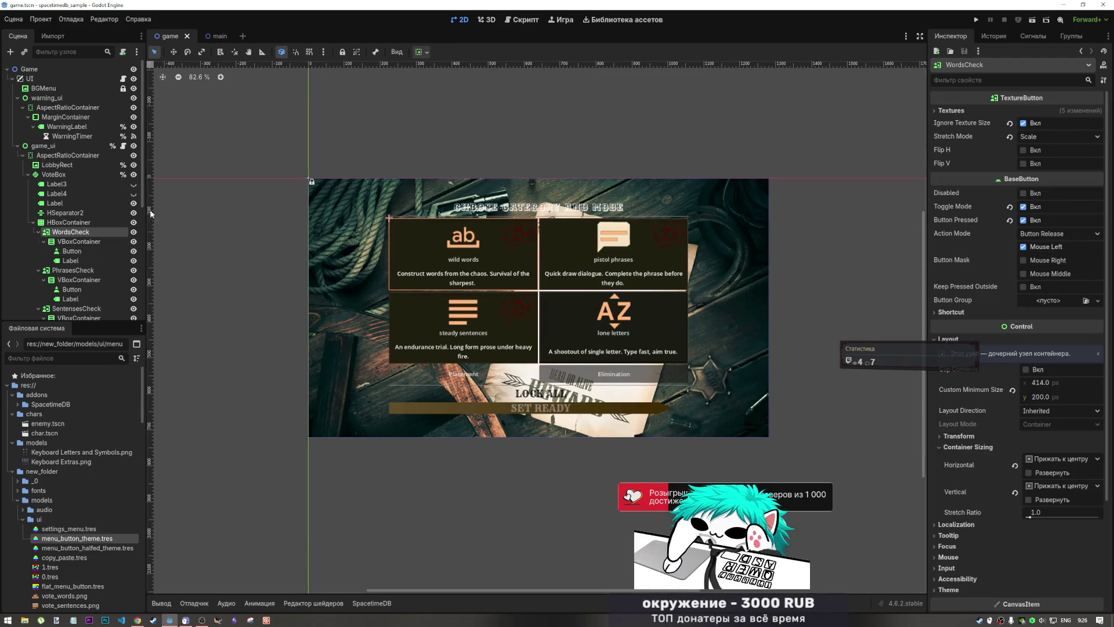
left_click(98, 241)
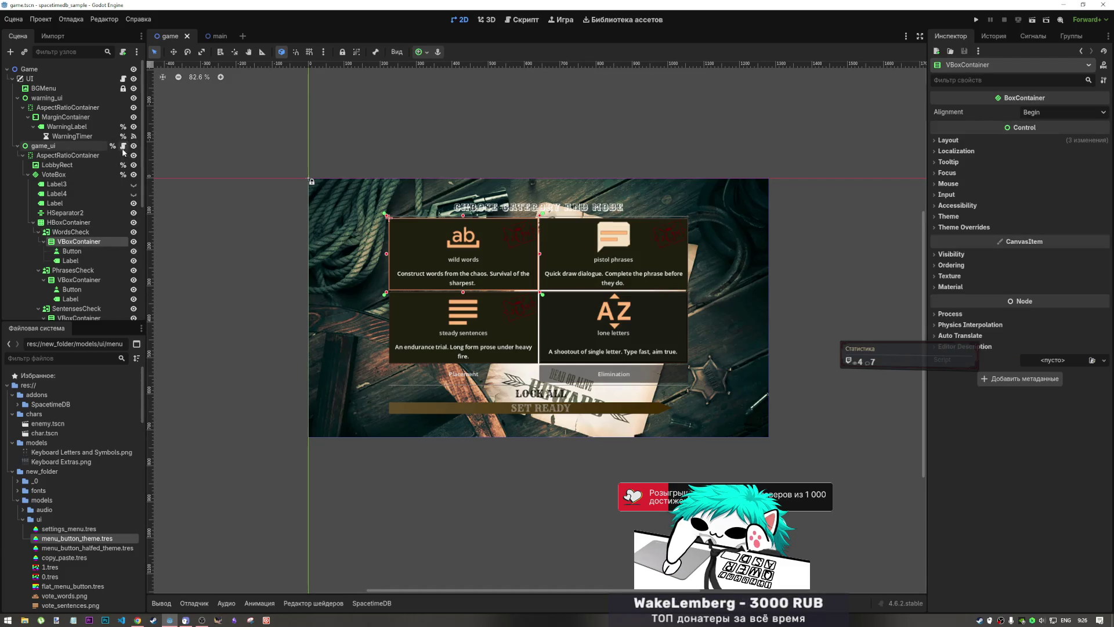
- Hide LobbyRect's wooden background and zoom the canvas to 100%
left_click(134, 165)
scroll(583, 290, "up", 4)
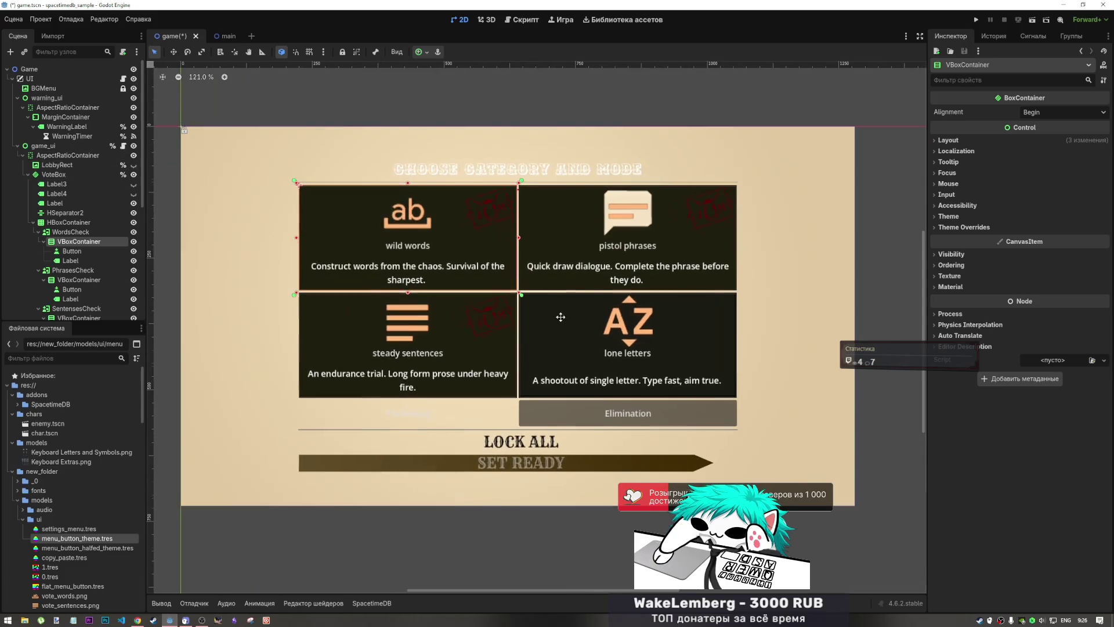
scroll(540, 401, "down", 2)
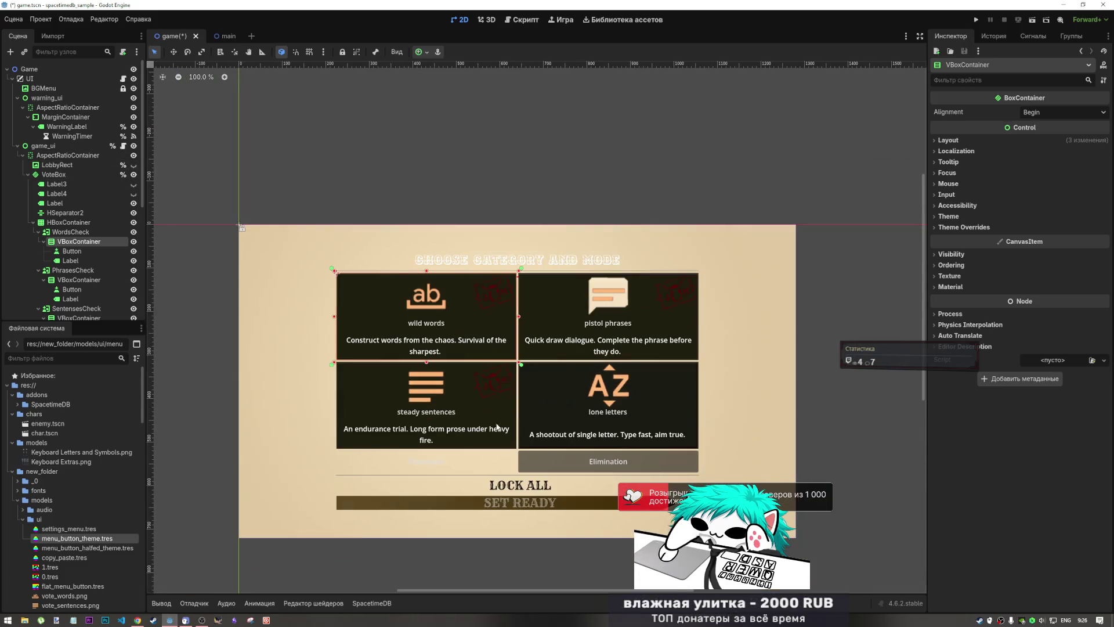
scroll(82, 271, "down", 5)
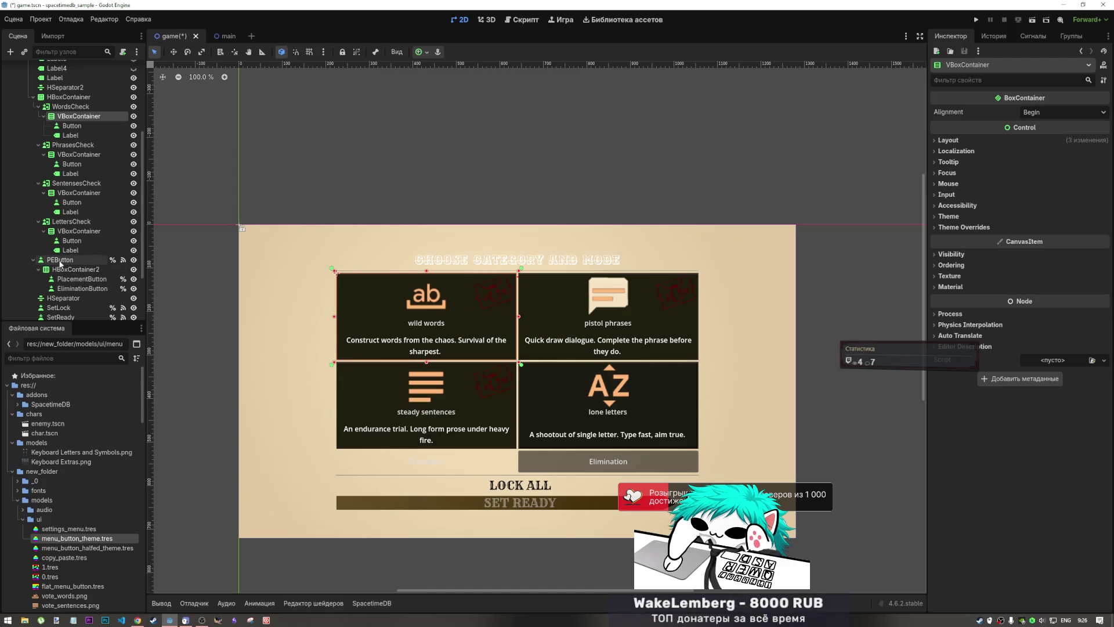
left_click(60, 261)
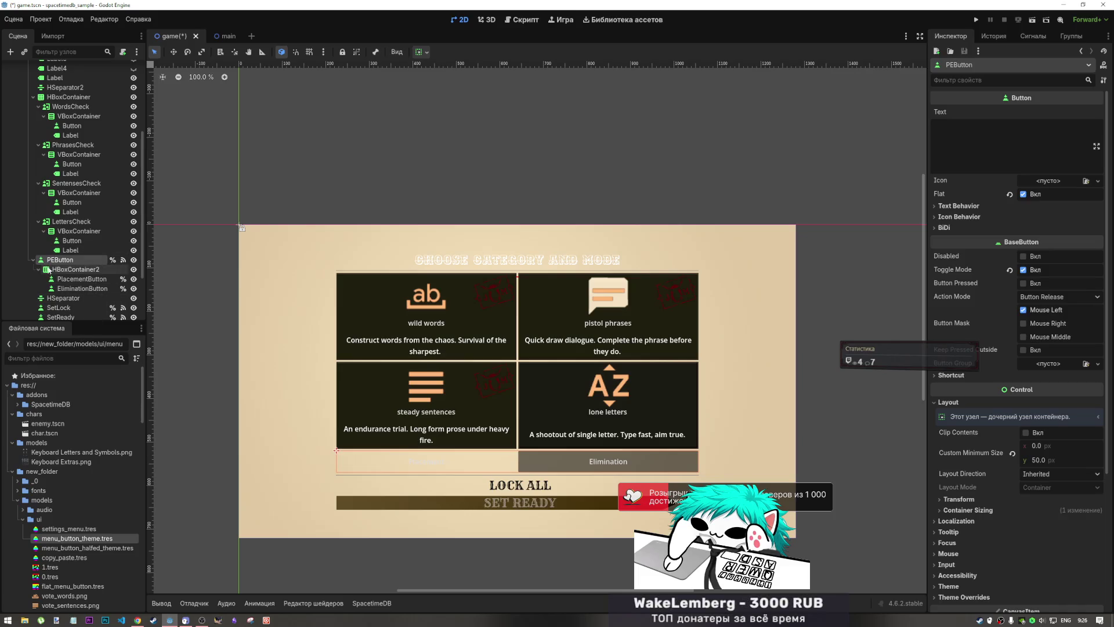
left_click(63, 269)
left_click(64, 261)
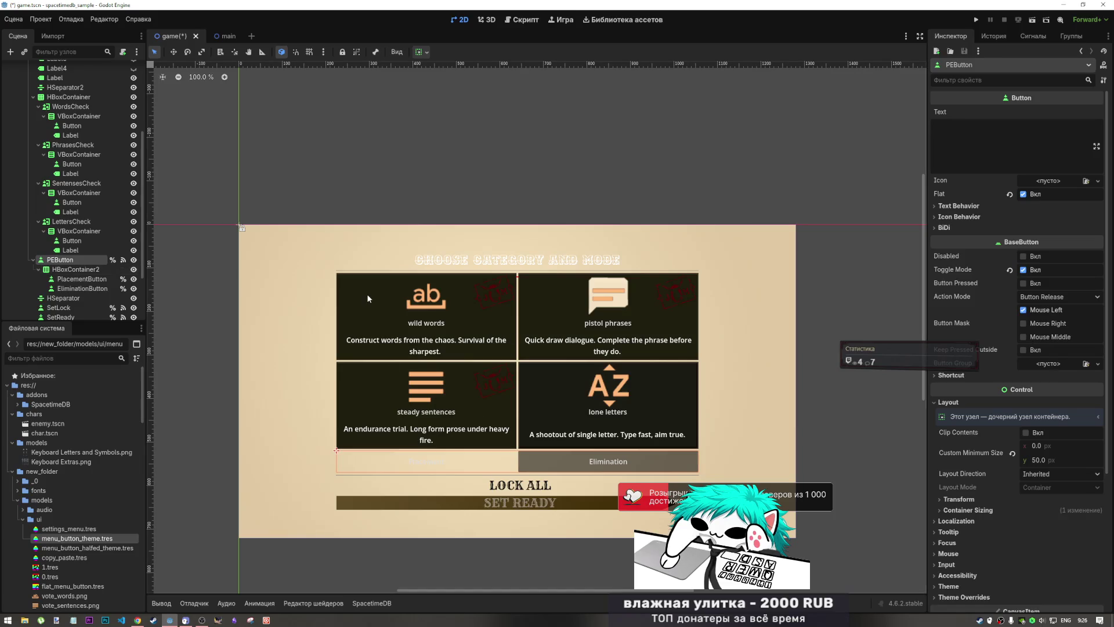
left_click(511, 263)
scroll(1037, 485, "down", 4)
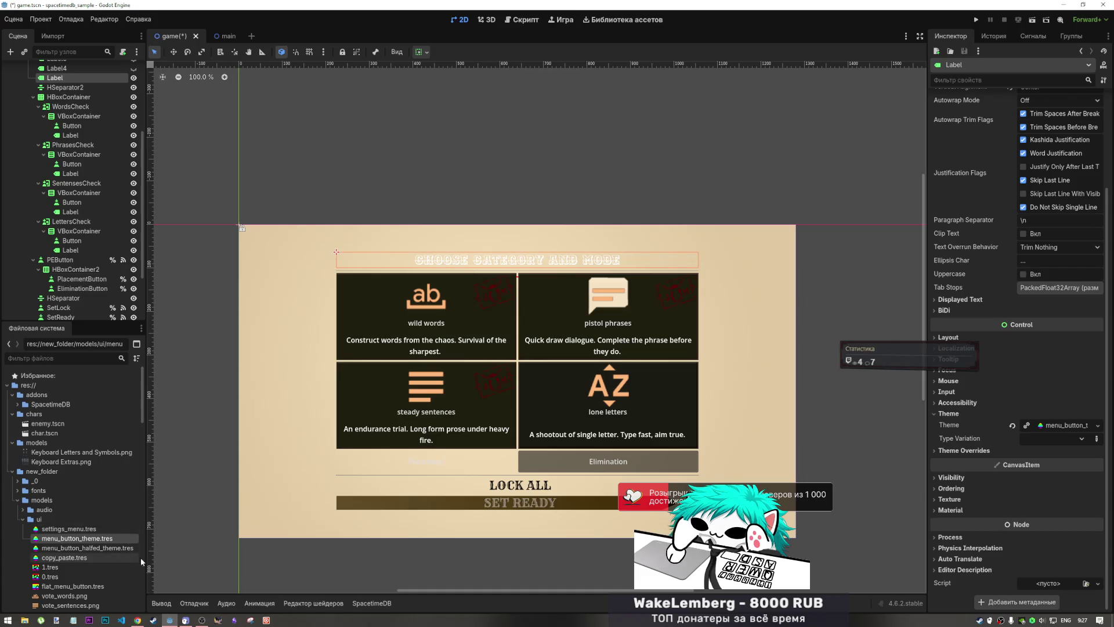
mouse_move(202, 620)
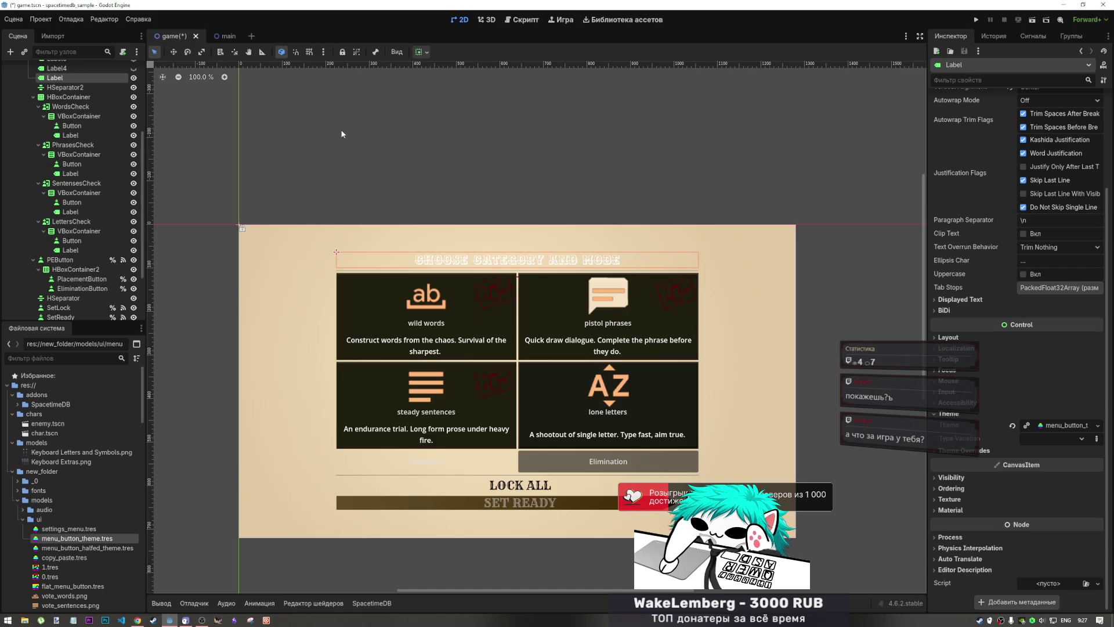
left_click_drag(142, 152, 149, 74)
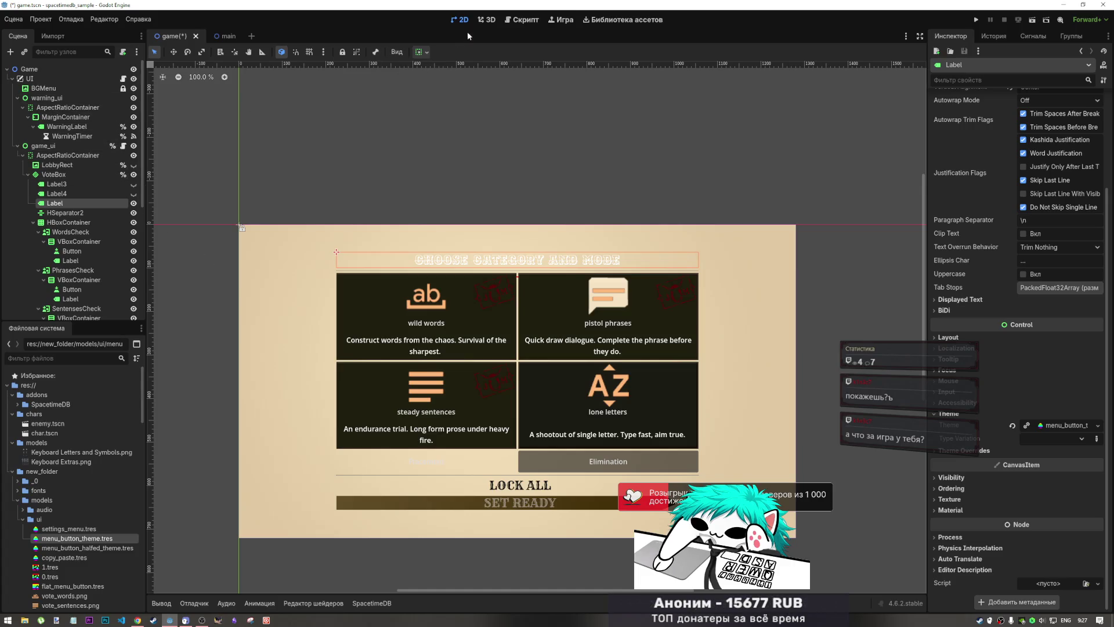
- Open the Player cowboy's scene from the desert level and preview its shoot animation
left_click(225, 36)
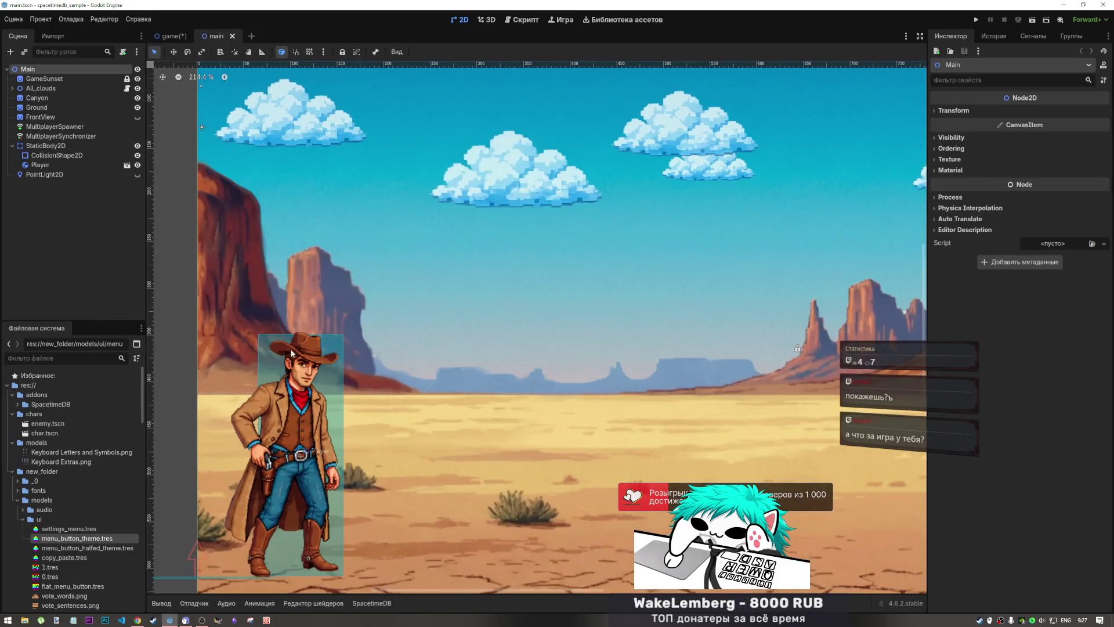
double_click(58, 166)
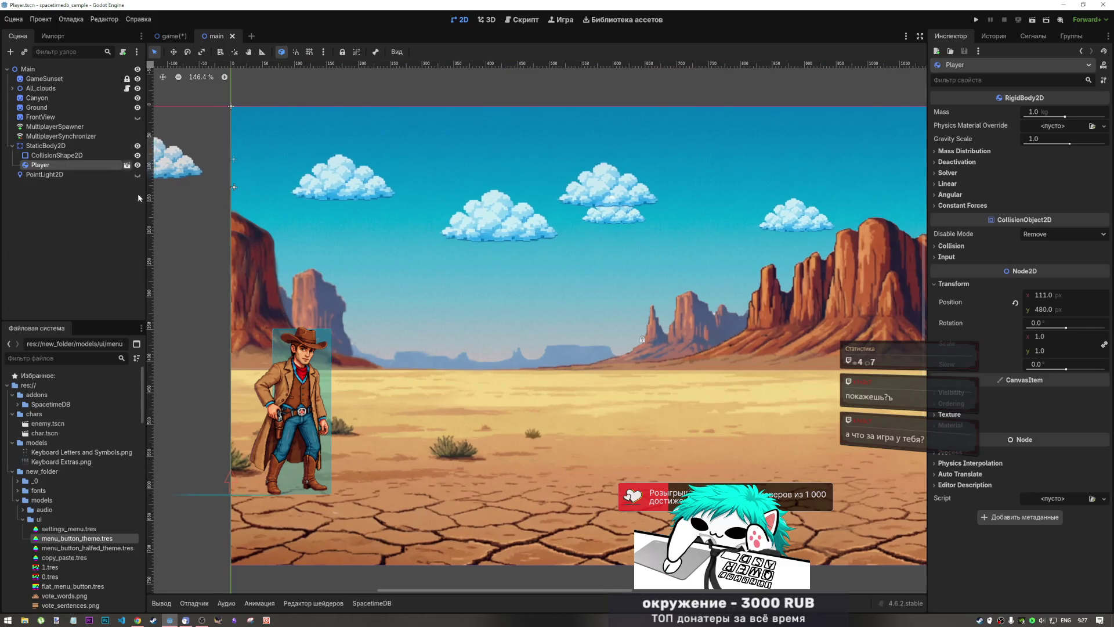
left_click(127, 166)
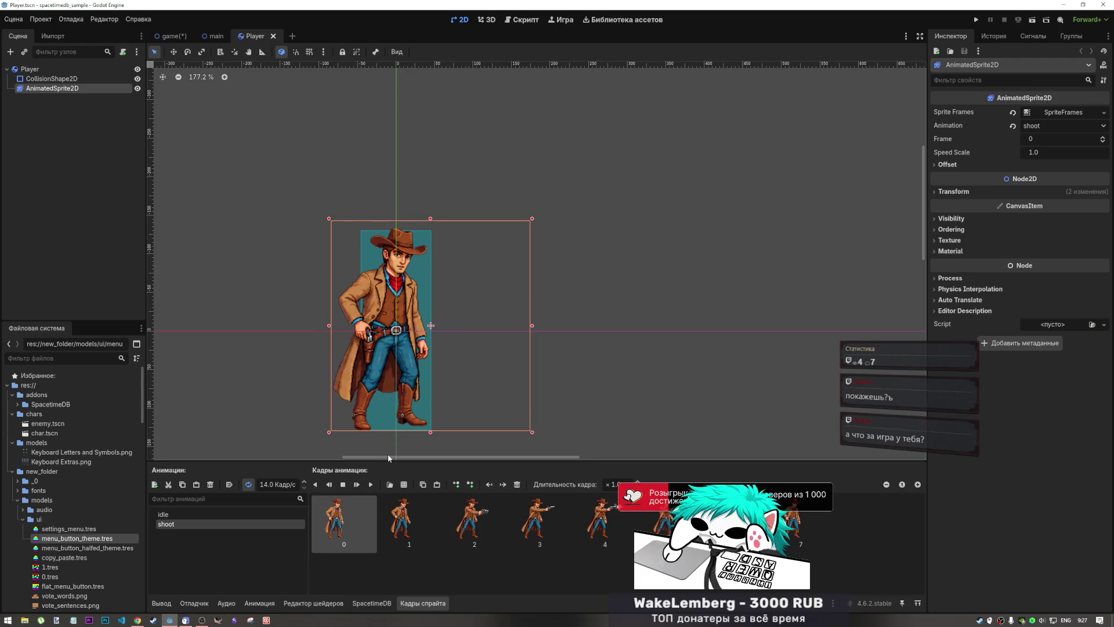
left_click(370, 485)
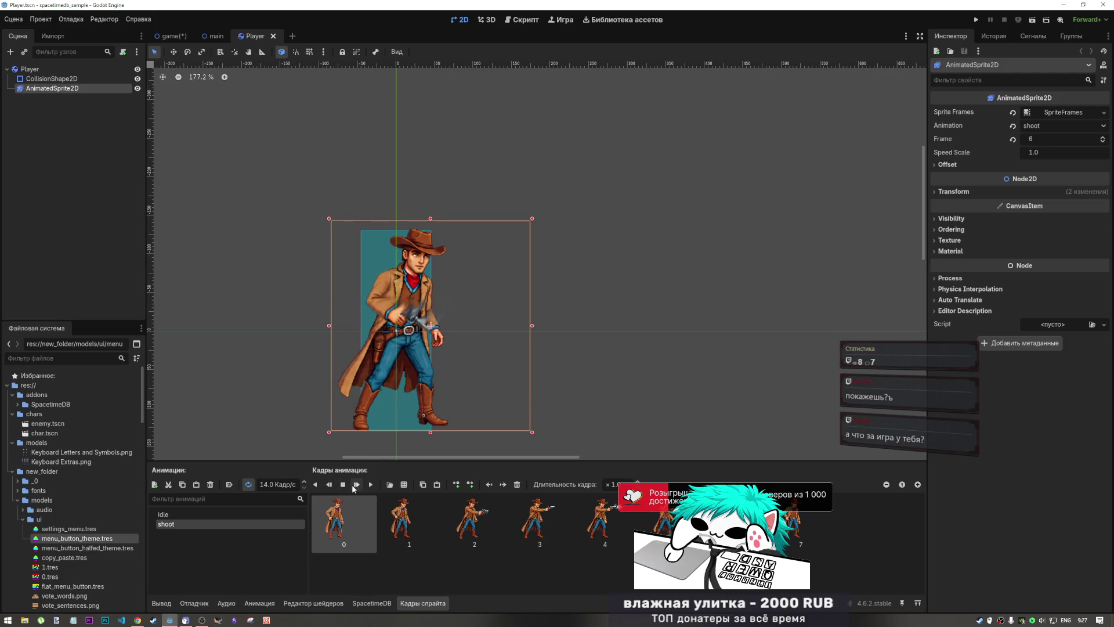
left_click(355, 487)
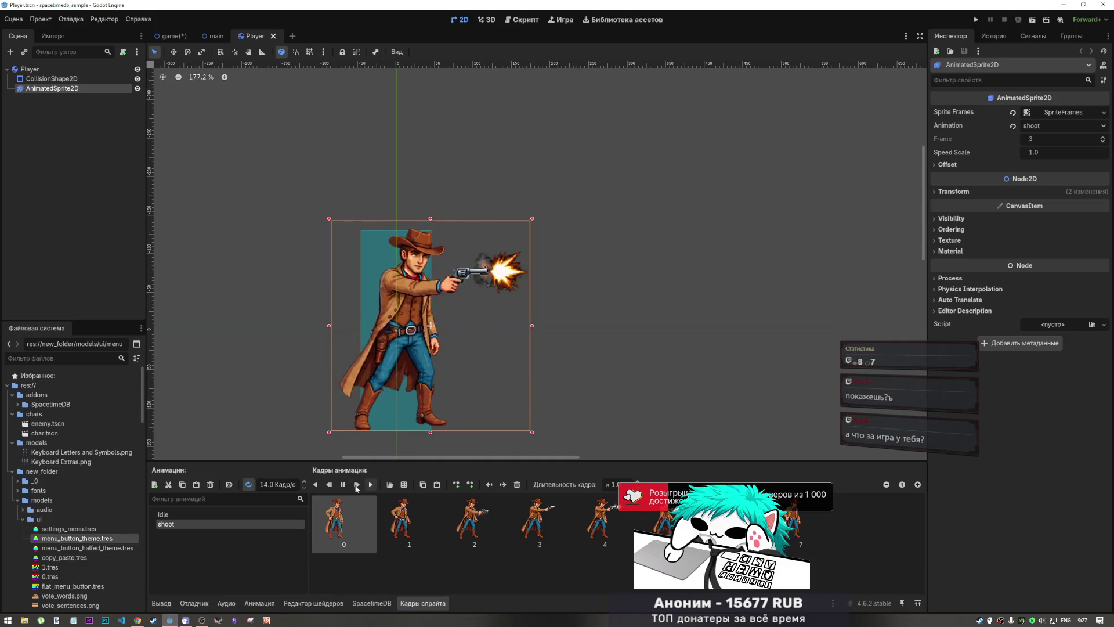
left_click(343, 486)
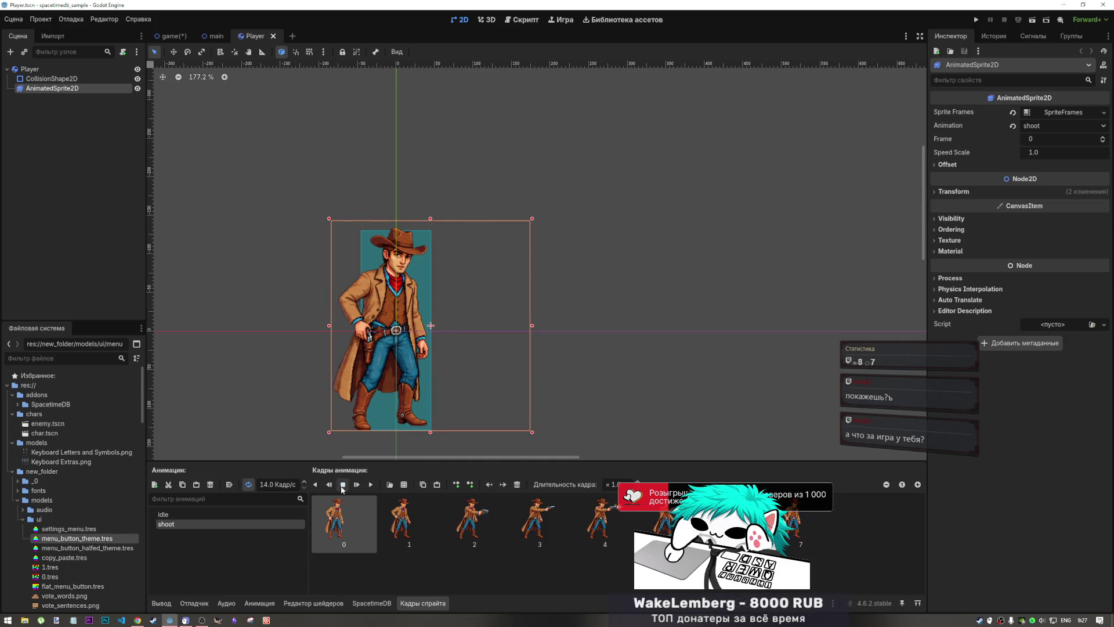
left_click(367, 486)
- Slow the shoot animation to 7 fps, restore 14 fps, then close the Player scene
type("7")
key("Return")
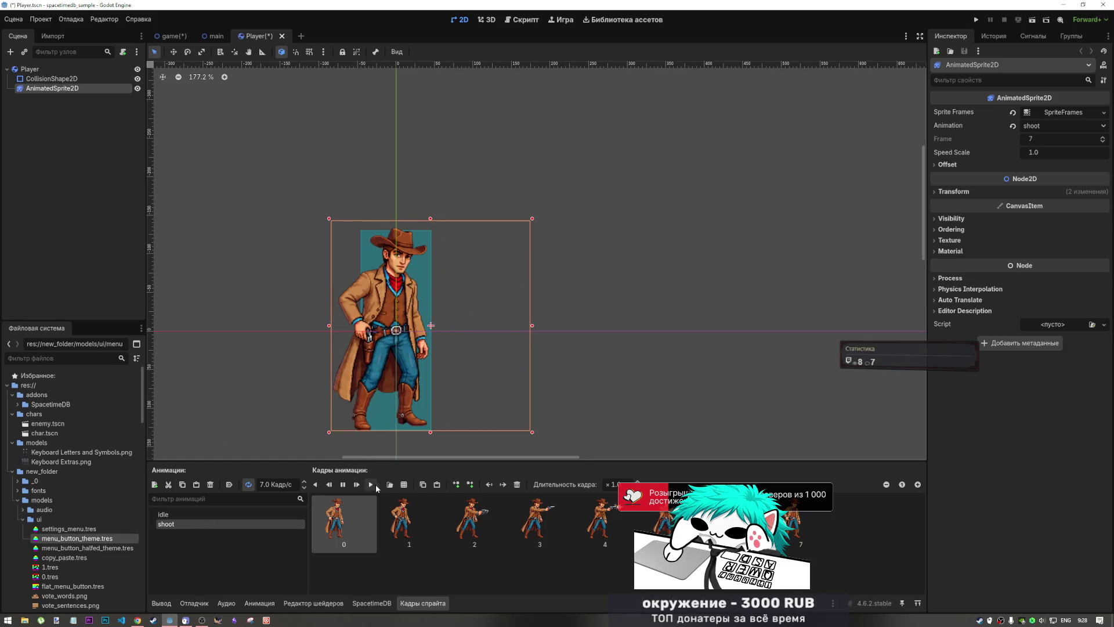
key("s")
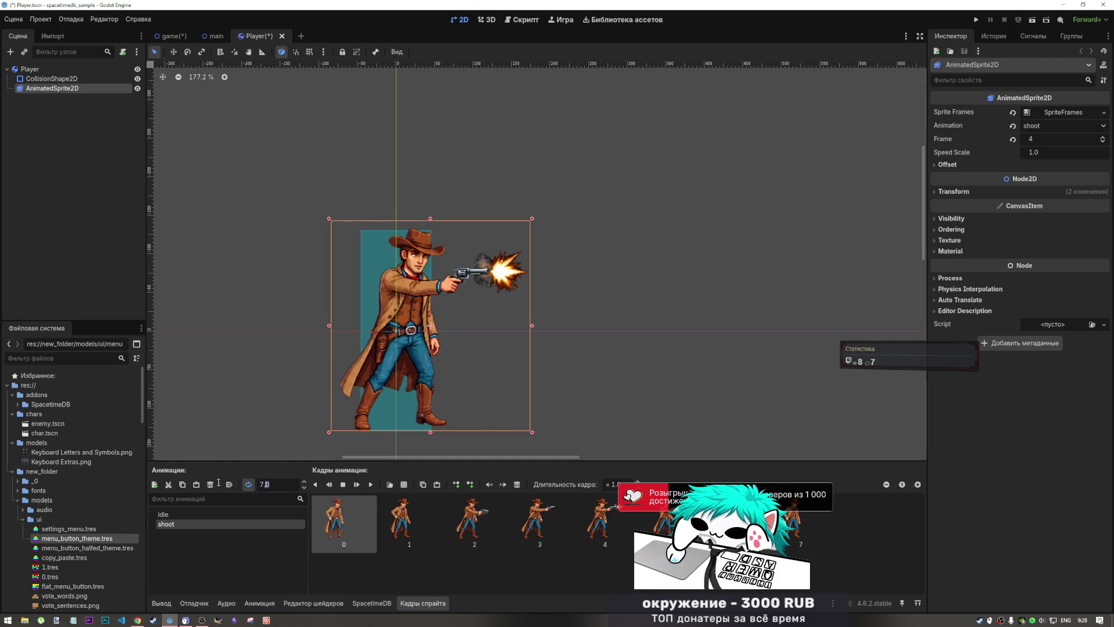
type("14")
key("Return")
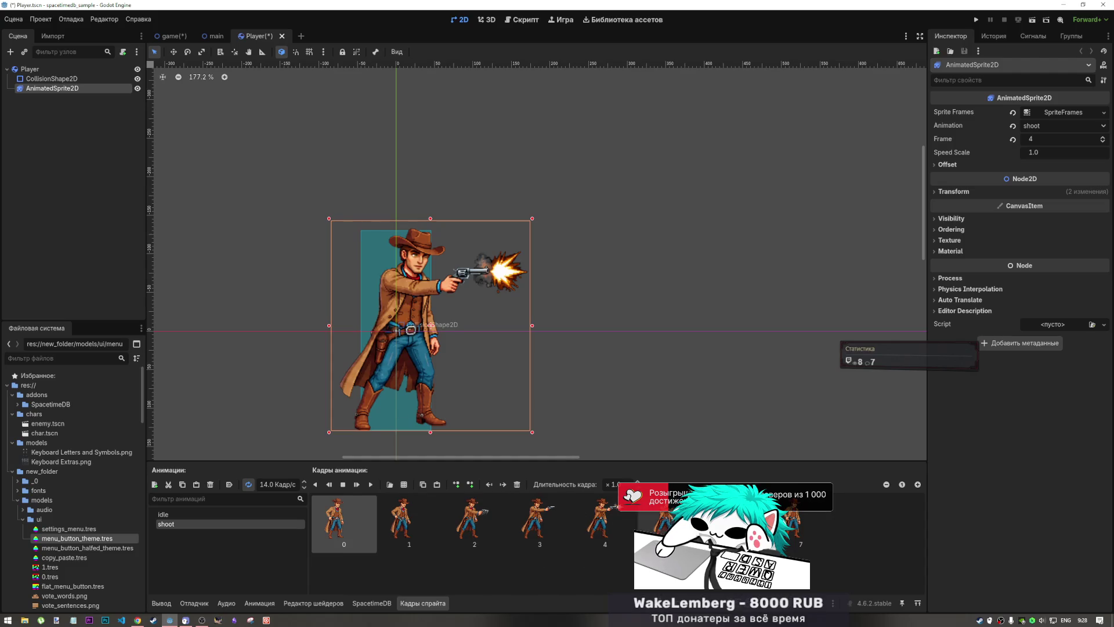
left_click(282, 36)
left_click(636, 337)
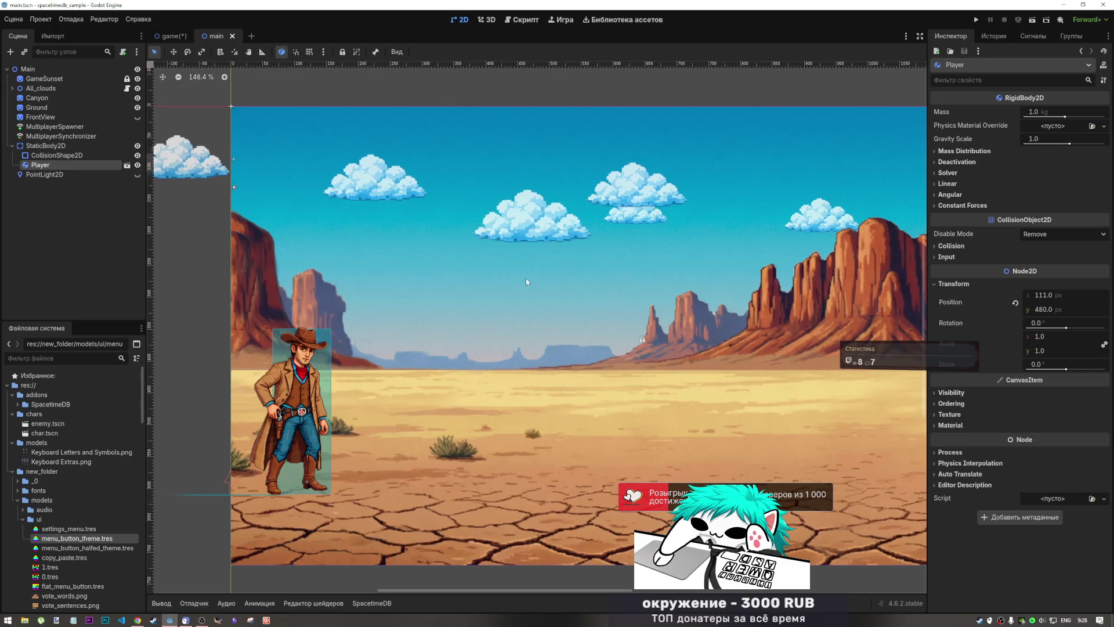
- Reopen the Player scene from the desert level and play the cowboy's shoot animation
scroll(544, 443, "down", 4)
scroll(549, 404, "up", 2)
left_click_drag(549, 405, 544, 426)
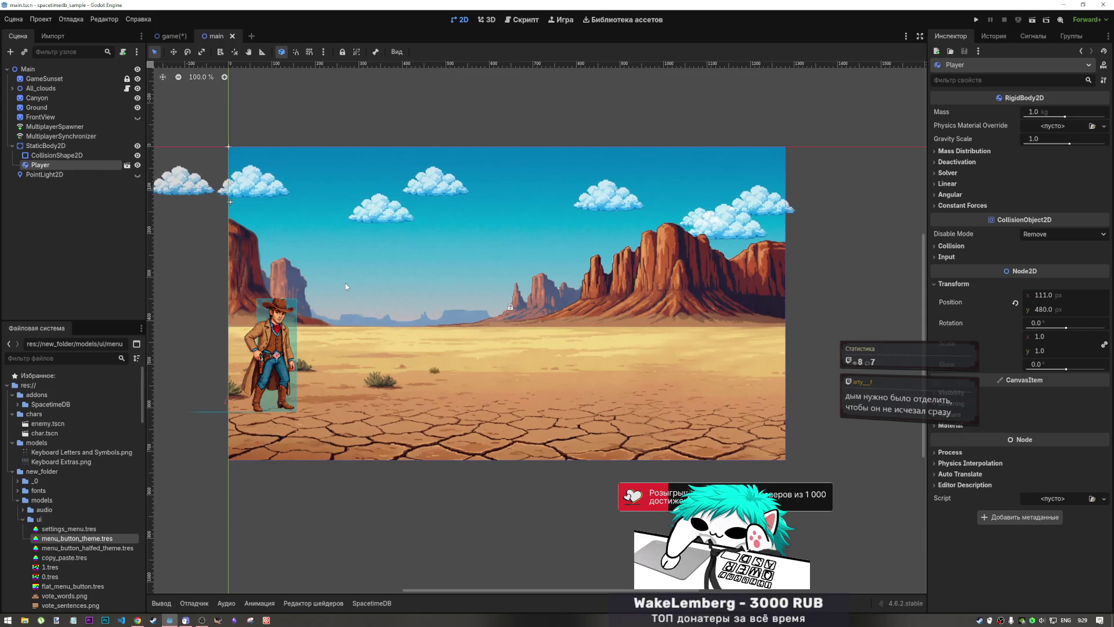
left_click(127, 165)
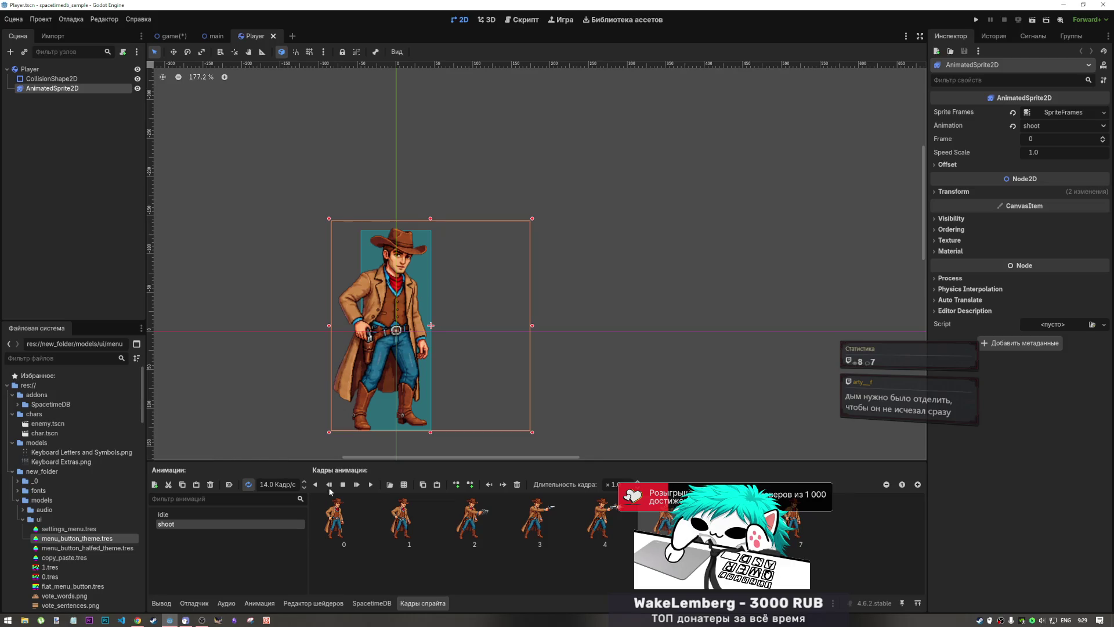
left_click(356, 485)
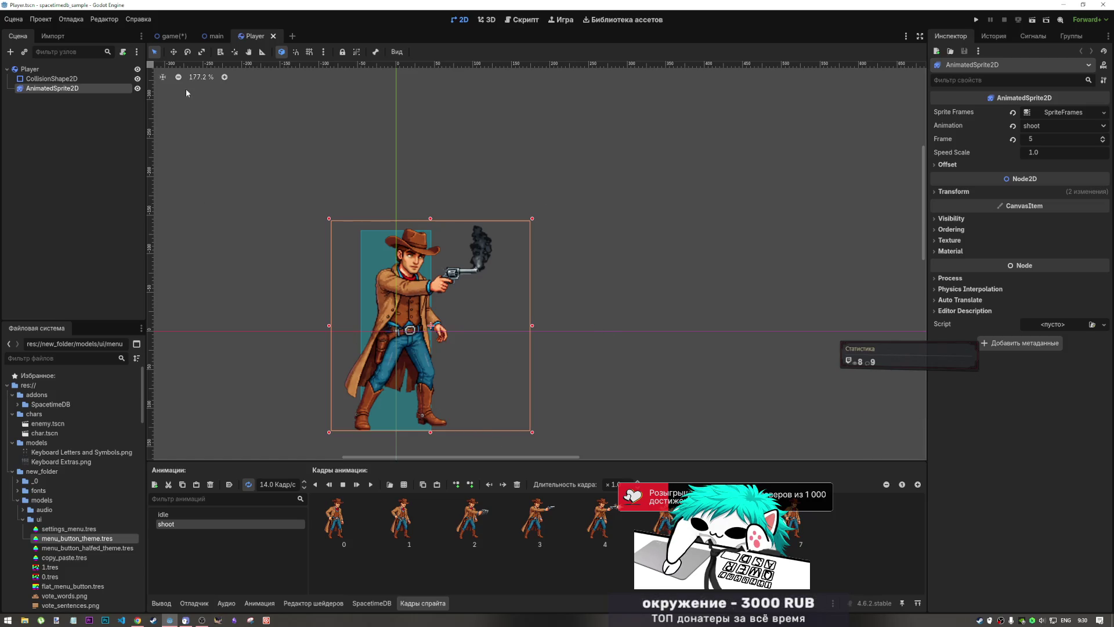
- Return to the main desert scene, then bring up the game UI scene's mode menu
left_click(212, 36)
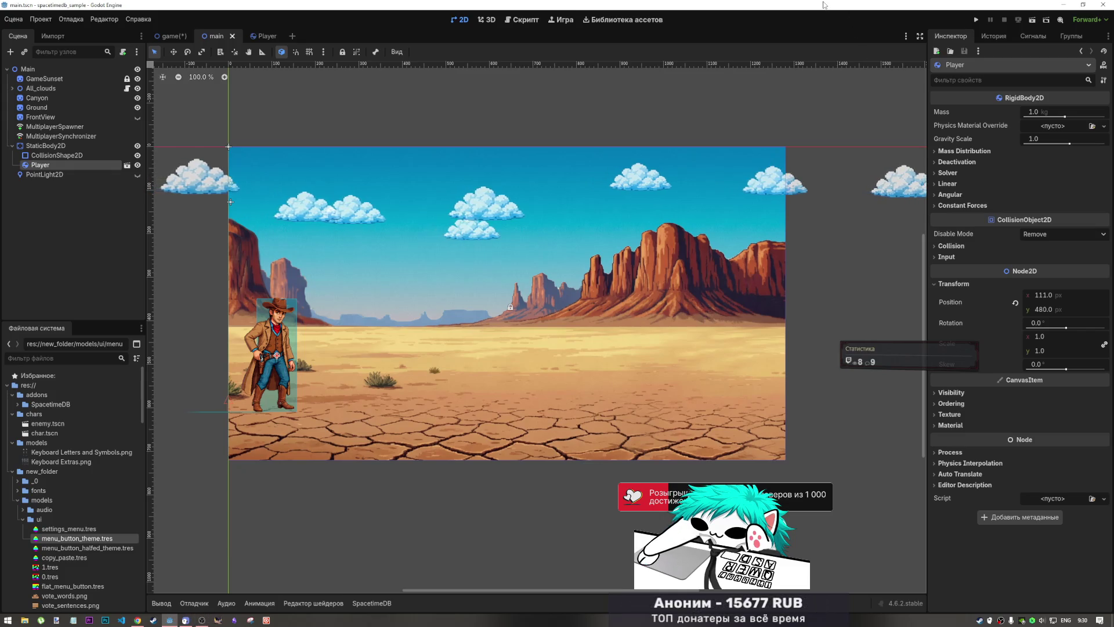
left_click(170, 36)
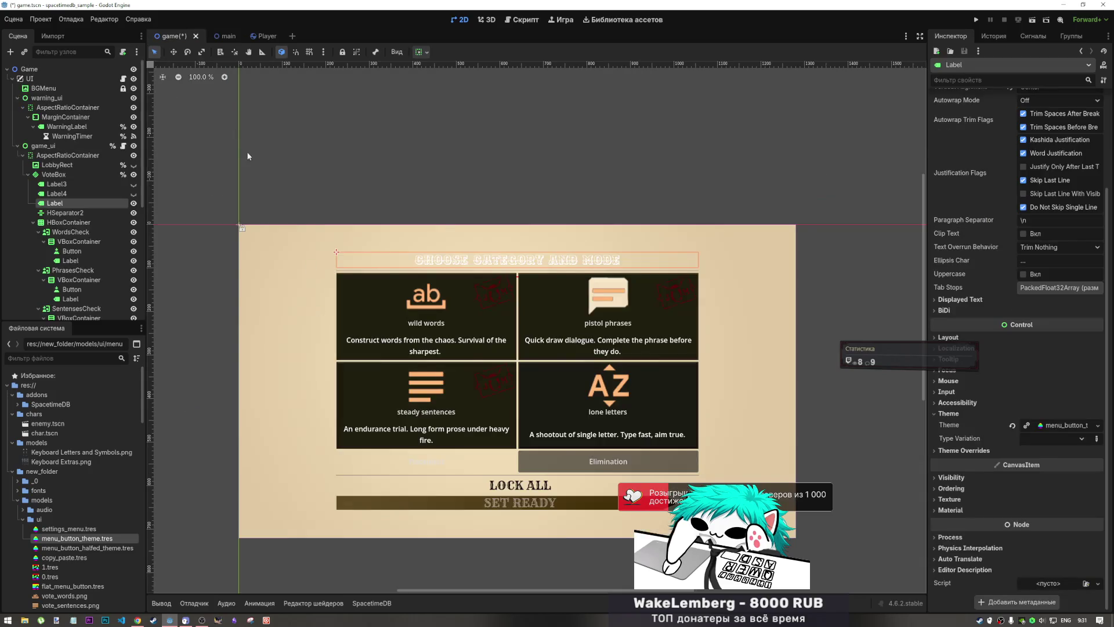
scroll(470, 358, "down", 2)
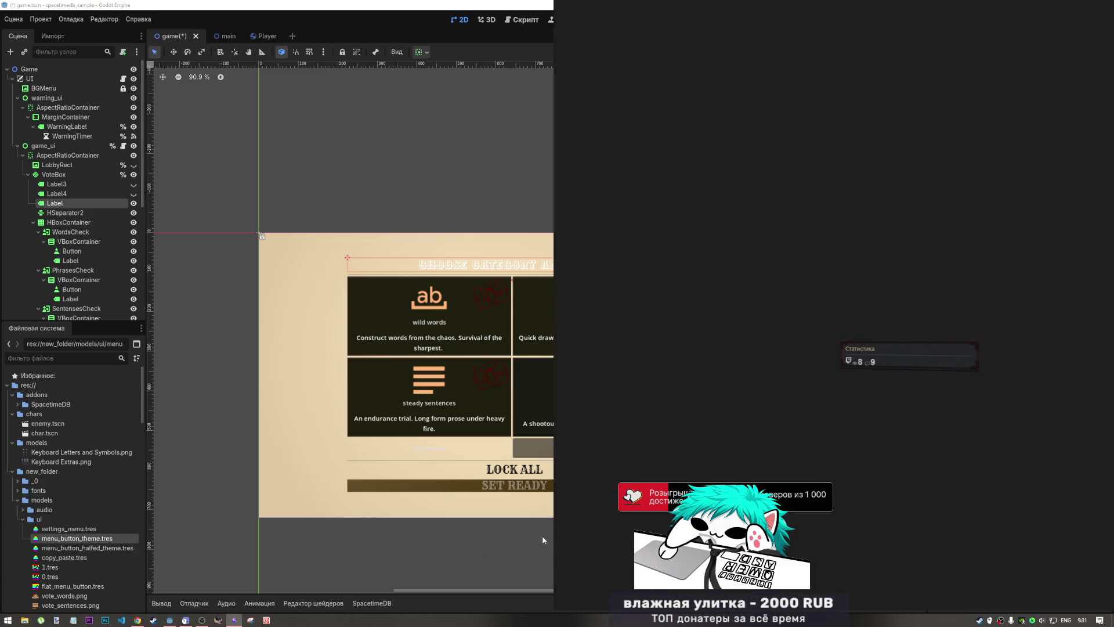
- Quit Steam, review the Current Tusks tasks in Obsidian, then hide game_ui in Godot
right_click(978, 620)
left_click(998, 605)
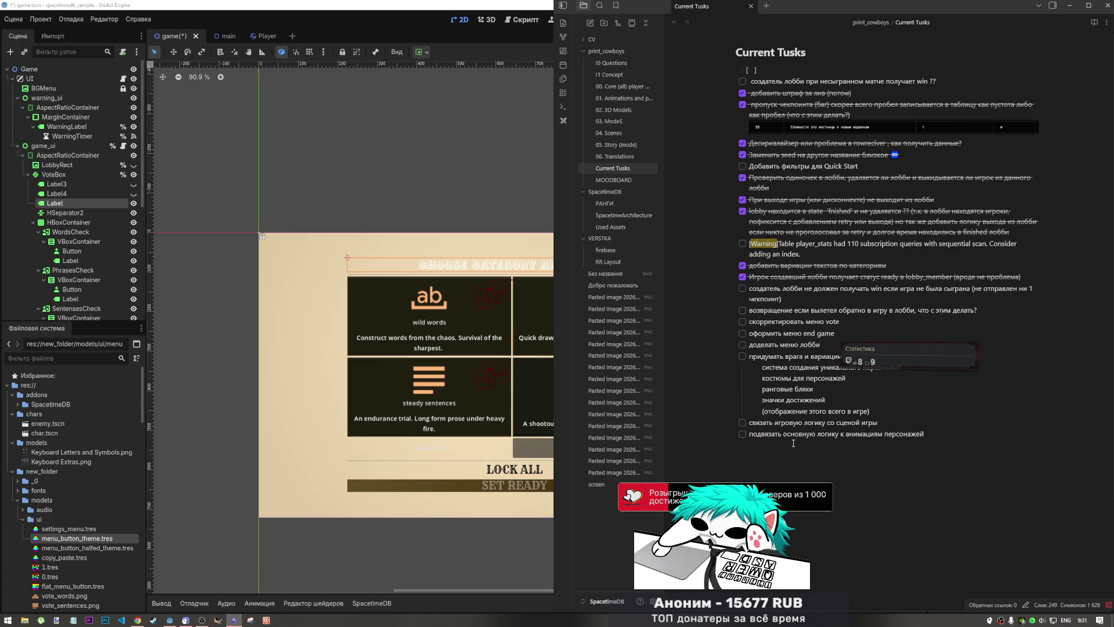
left_click(794, 443)
scroll(779, 359, "down", 3)
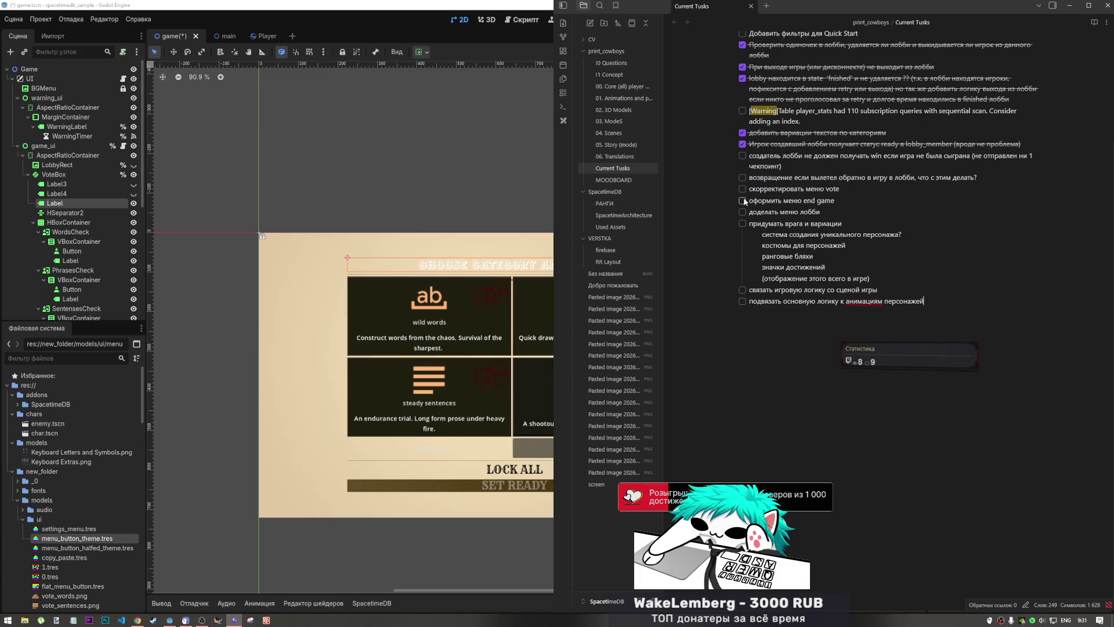
left_click_drag(814, 190, 830, 189)
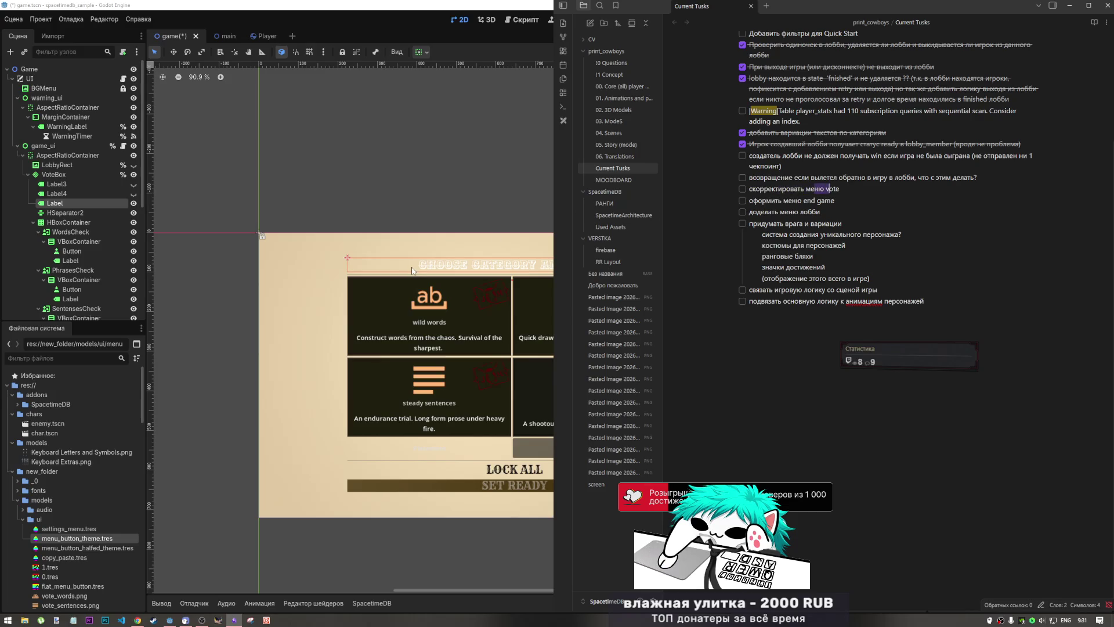
left_click(437, 170)
left_click(133, 145)
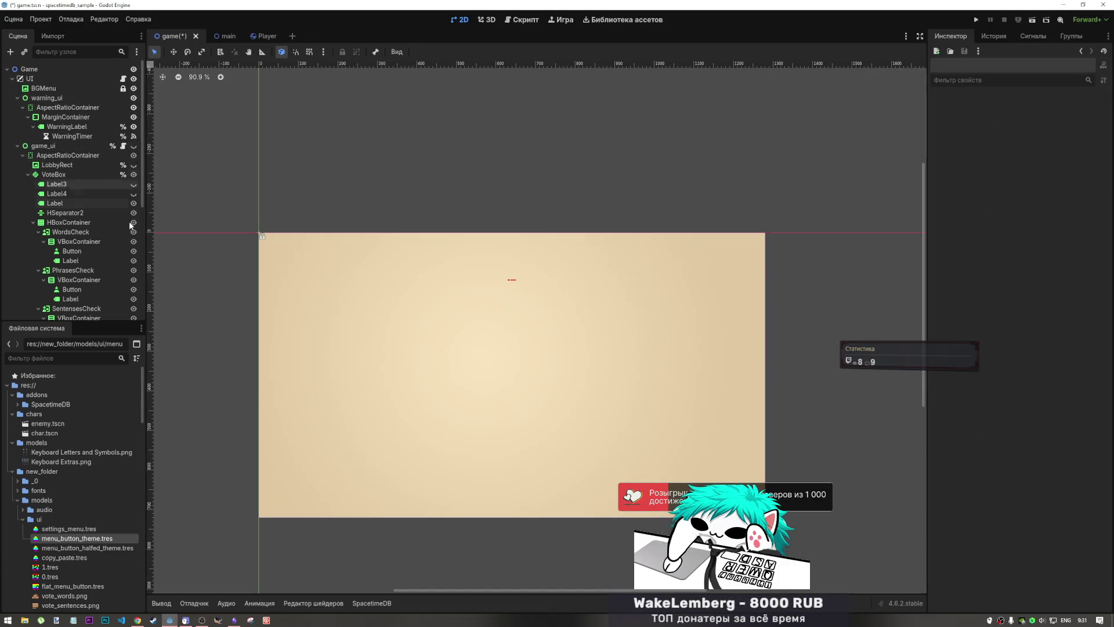
- Show menu_ui so the Print Cowboys main menu appears, then select the profile card's container
scroll(129, 244, "down", 5)
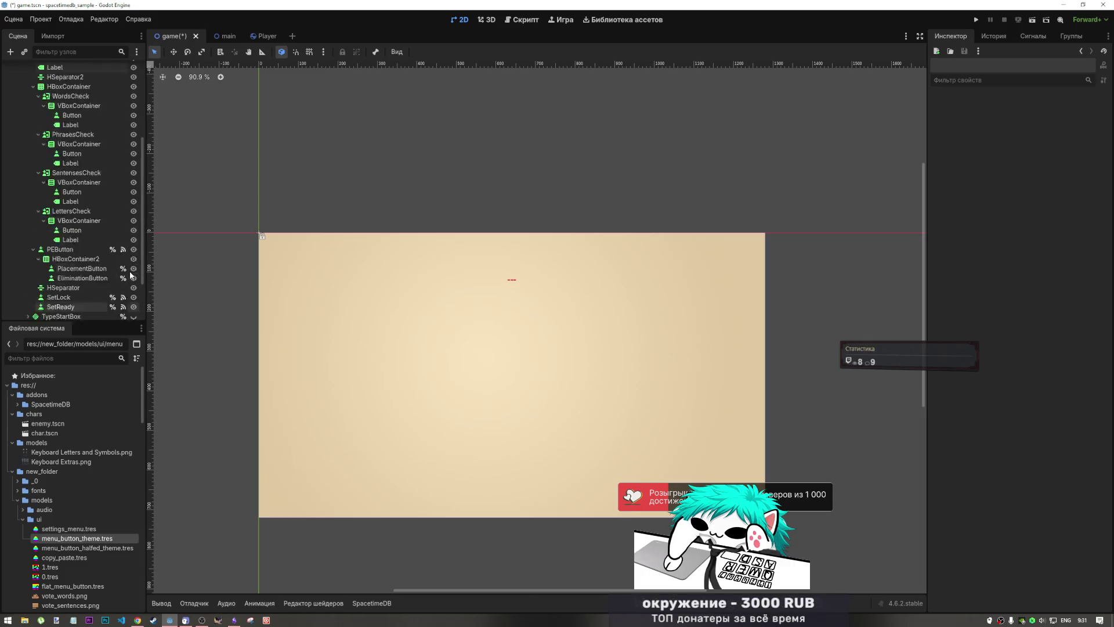
left_click(134, 301)
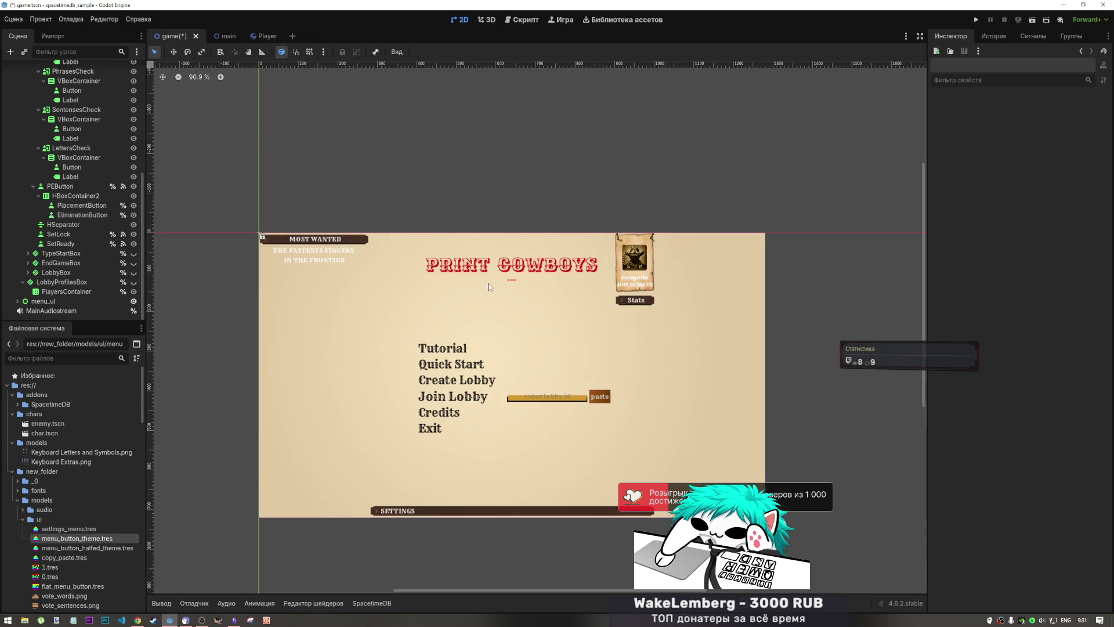
scroll(485, 282, "up", 3)
scroll(479, 284, "down", 2)
scroll(508, 365, "up", 3)
scroll(505, 360, "down", 4)
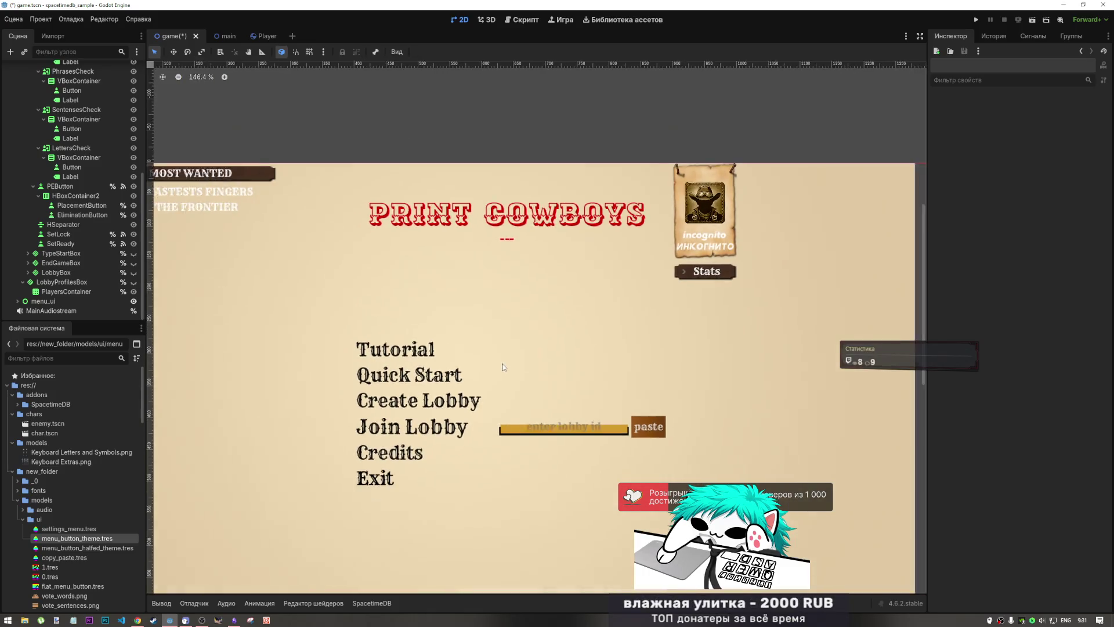
scroll(503, 358, "up", 1)
left_click(648, 290)
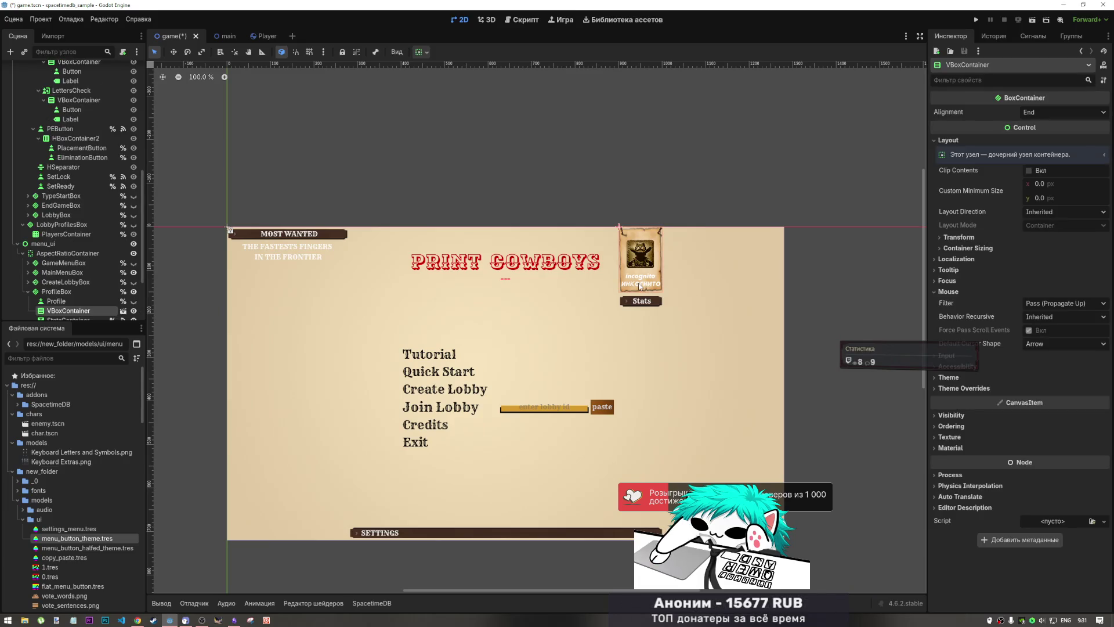
- Review the Tutorial button's menu_button_theme, then show the Master, Music and SFX audio buses
left_click(445, 359)
scroll(465, 295, "down", 4)
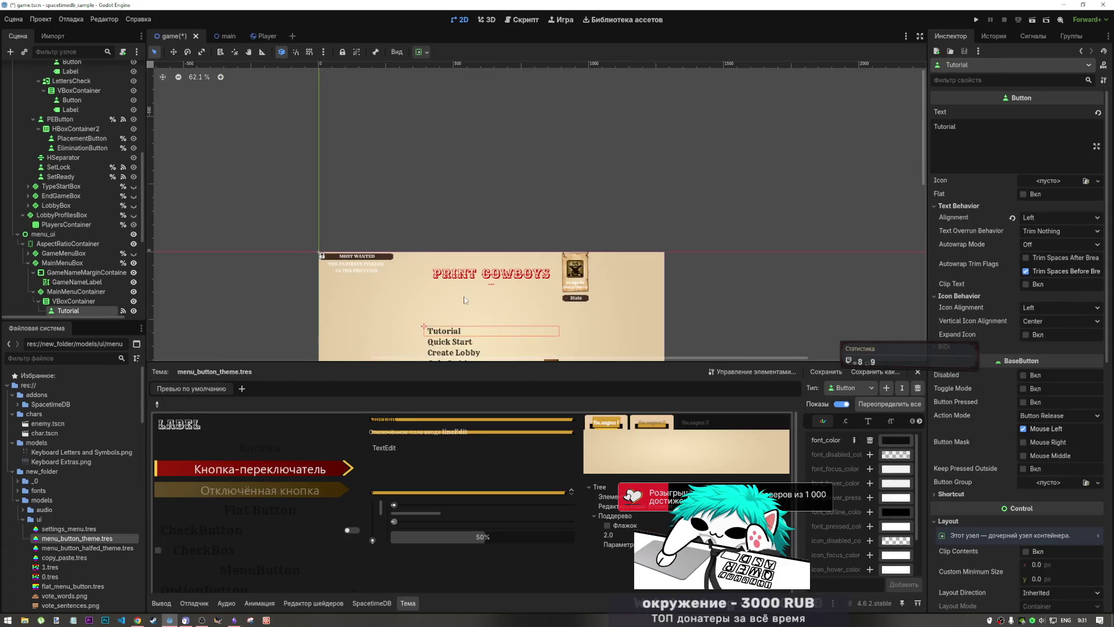
left_click_drag(539, 361, 541, 444)
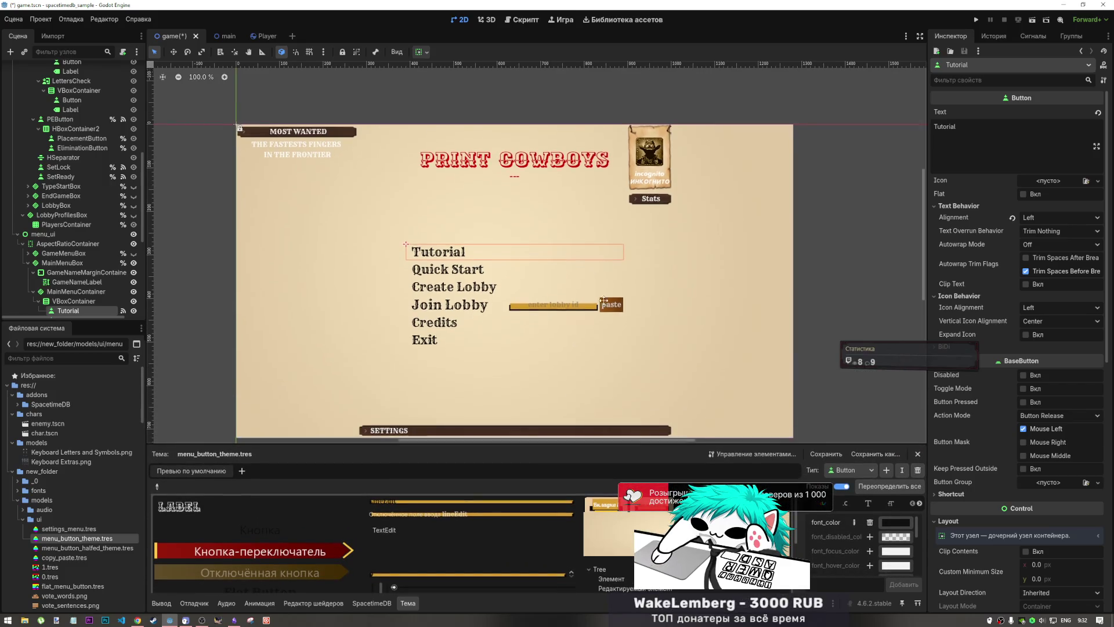
scroll(600, 340, "up", 4)
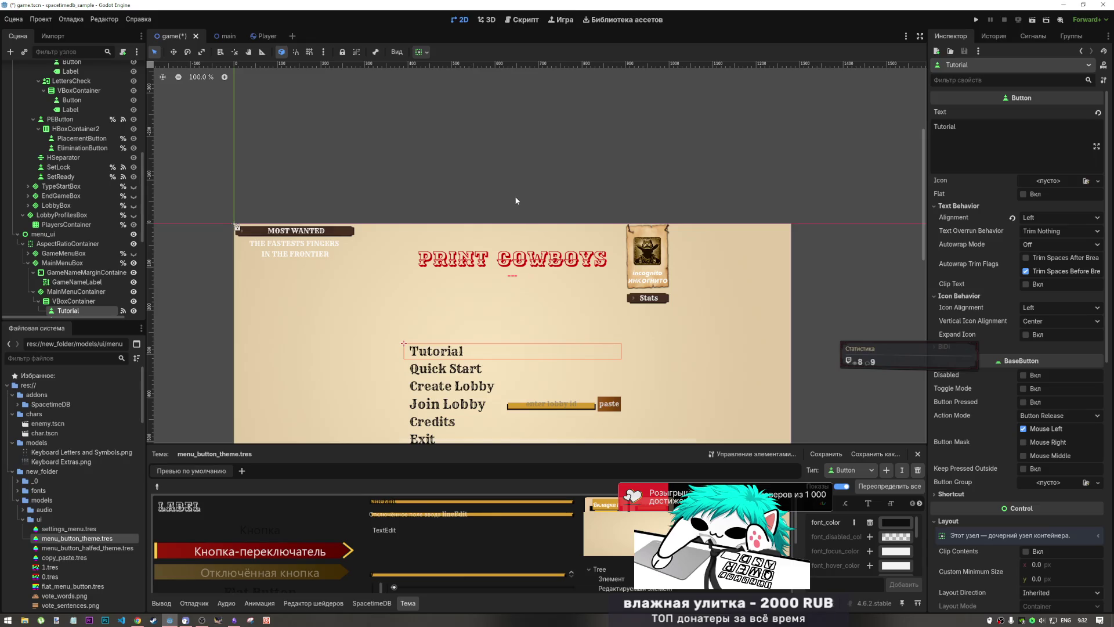
left_click_drag(521, 218, 466, 193)
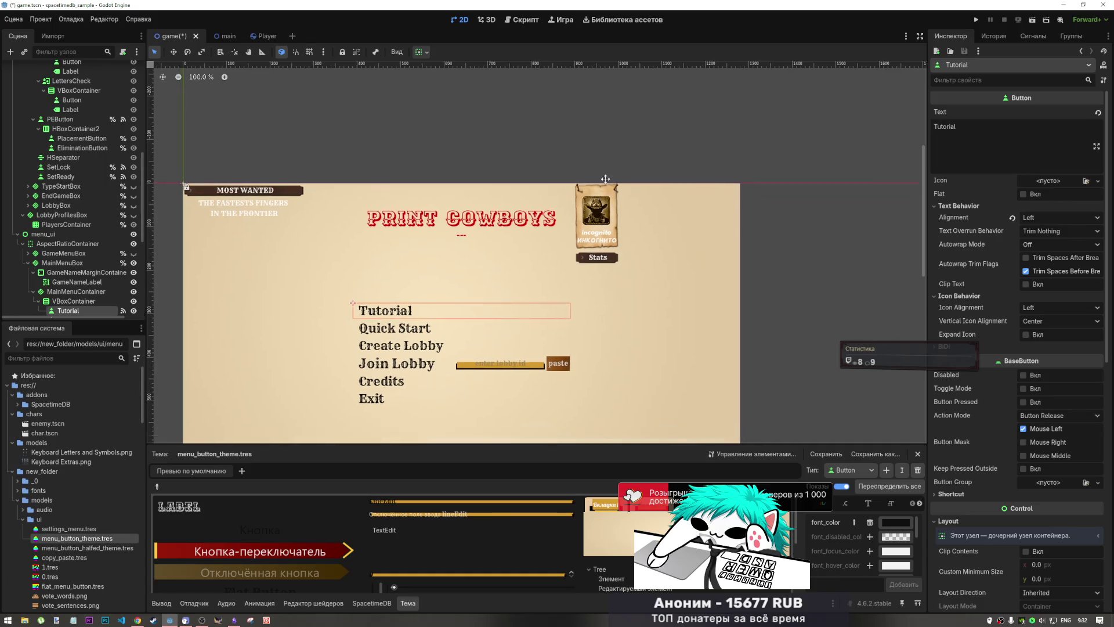
scroll(638, 224, "down", 3)
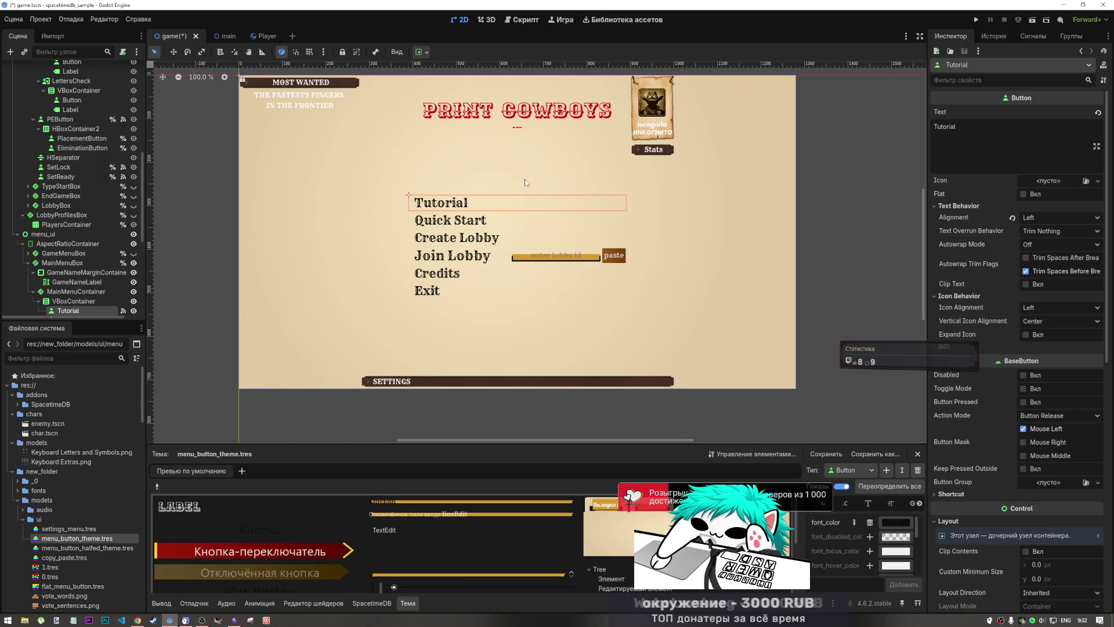
scroll(516, 241, "up", 2)
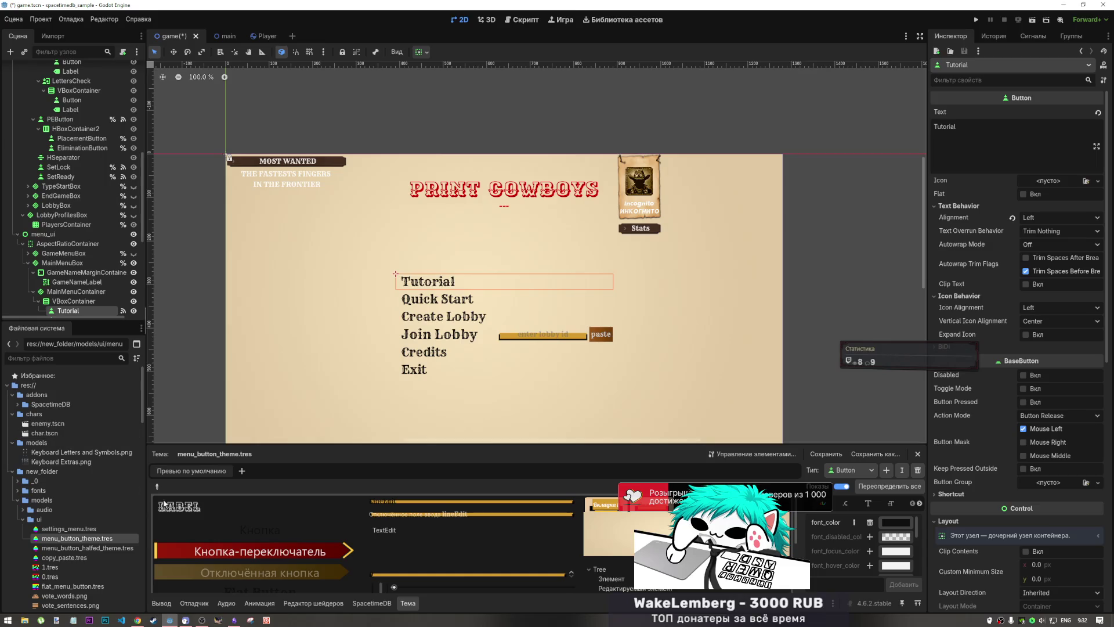
left_click(226, 603)
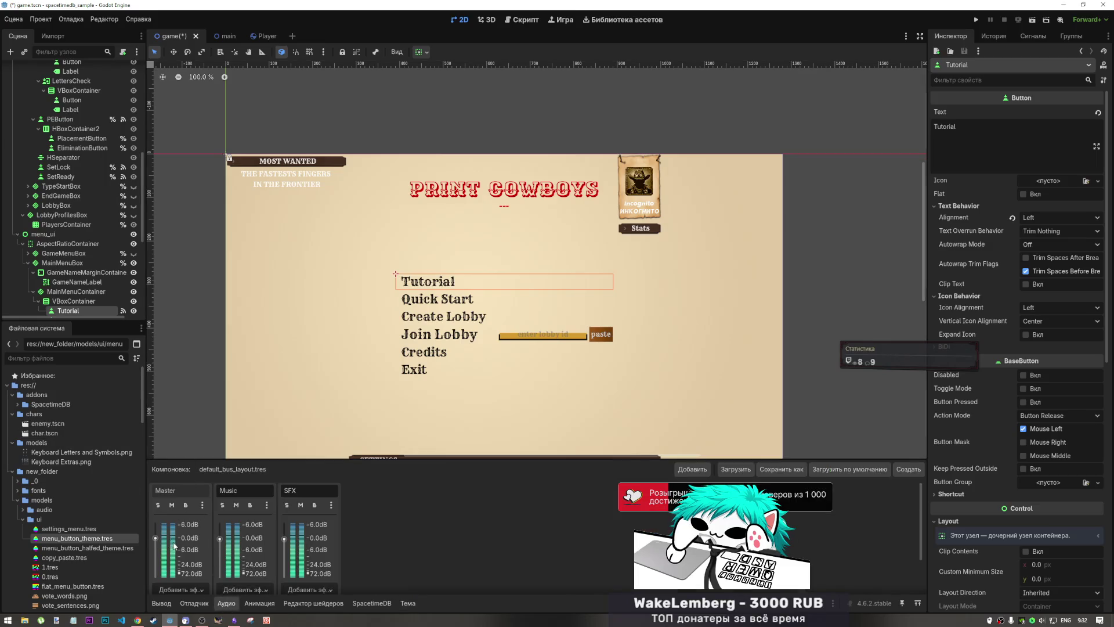
- Save and run the game, then enter a nickname using the Russian keyboard layout
left_click(1032, 19)
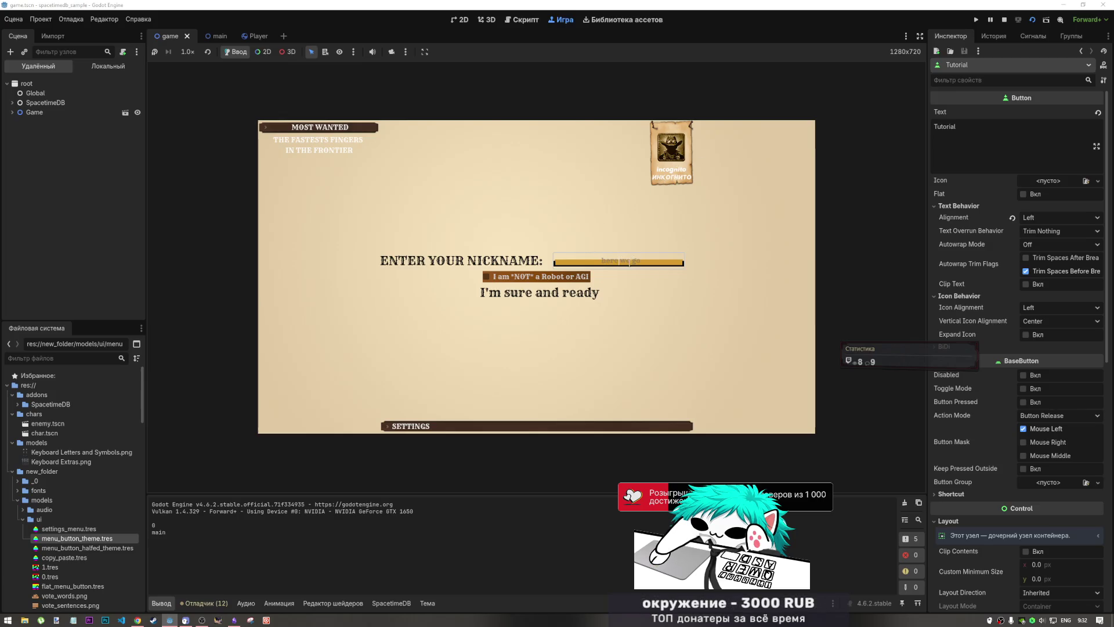
type("M")
key("BackSpace")
key("alt+shift")
type("М")
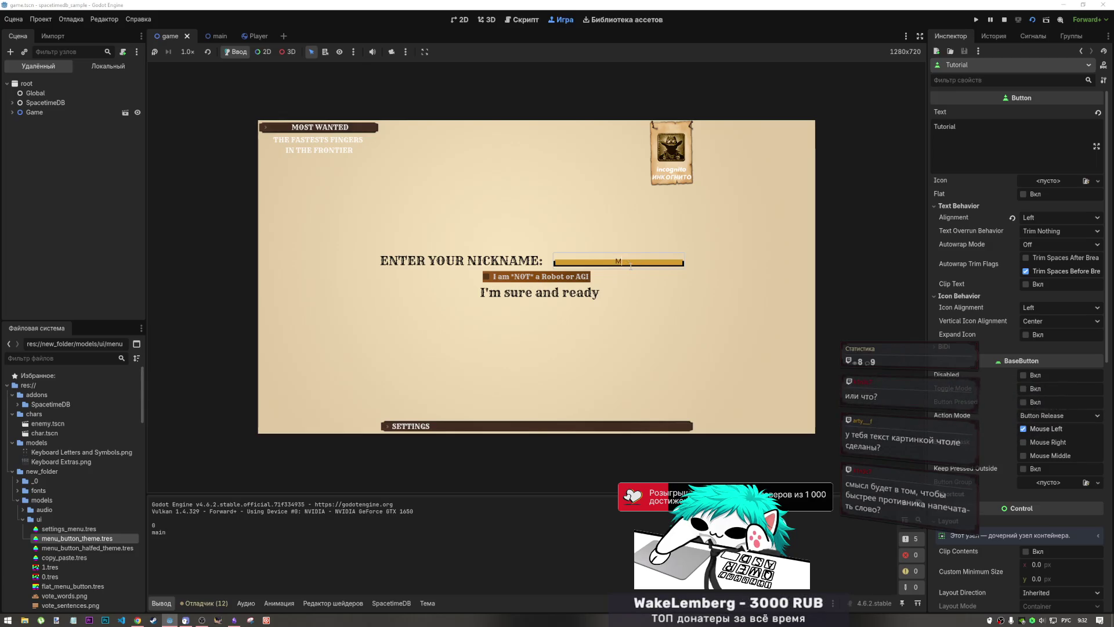
type("ика434")
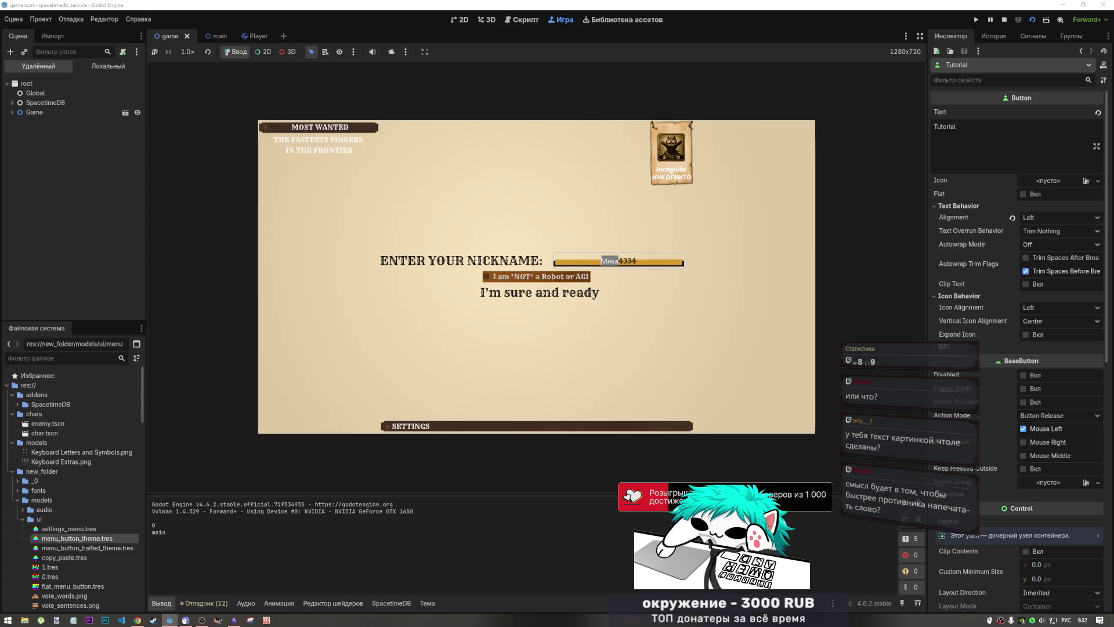
- Tick 'I am *NOT* a Robot or AGI', confirm to reach the main menu, then switch to Obsidian
left_click(1042, 621)
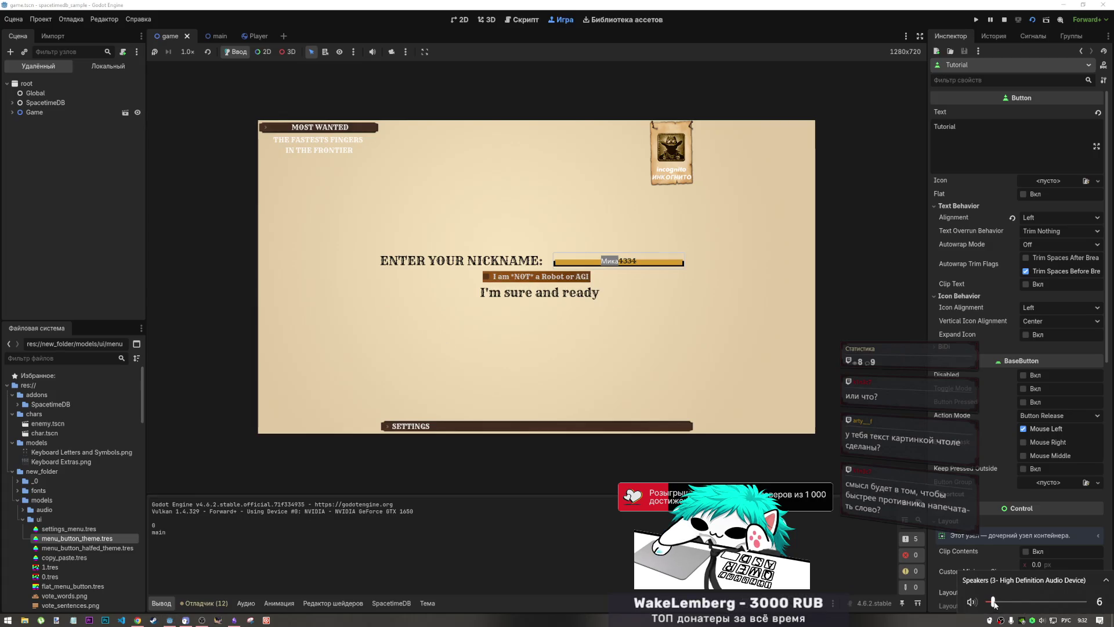
left_click(529, 278)
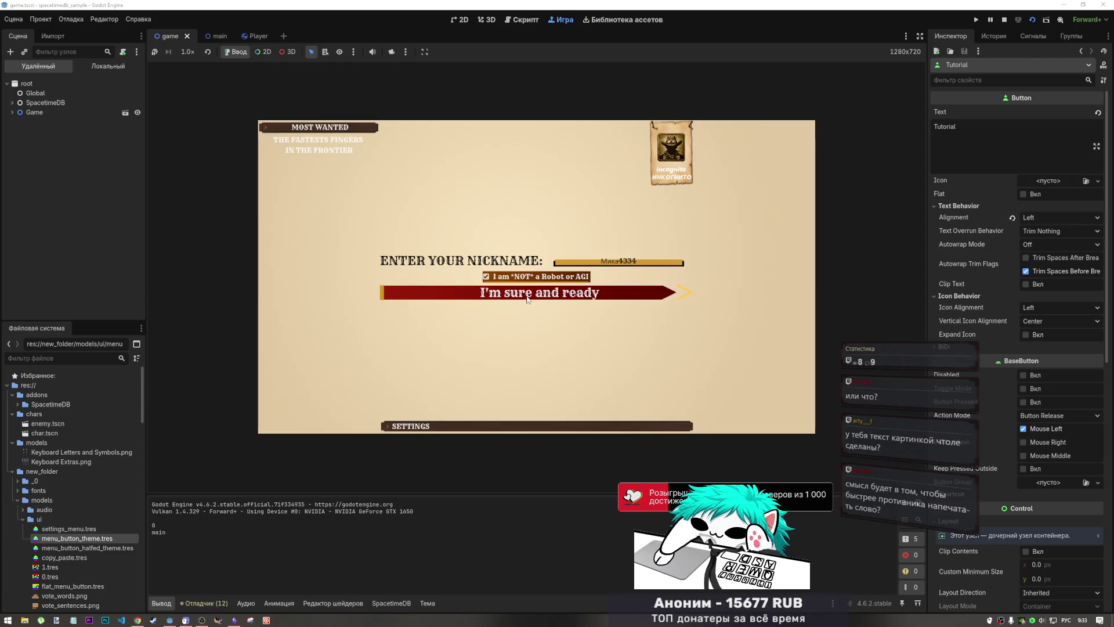
left_click(532, 296)
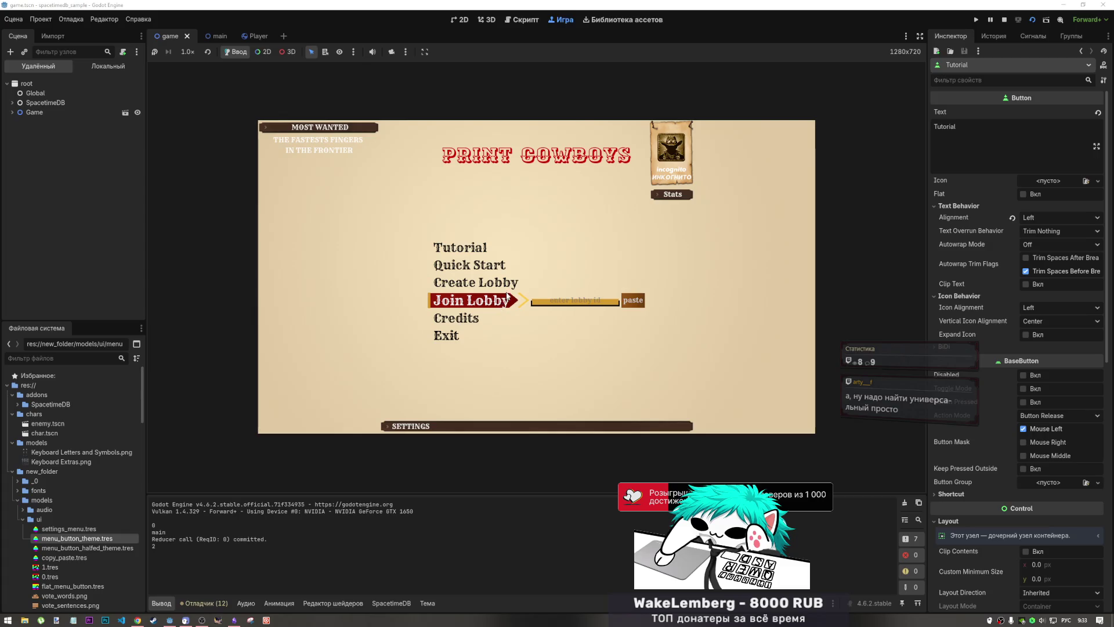
left_click(234, 620)
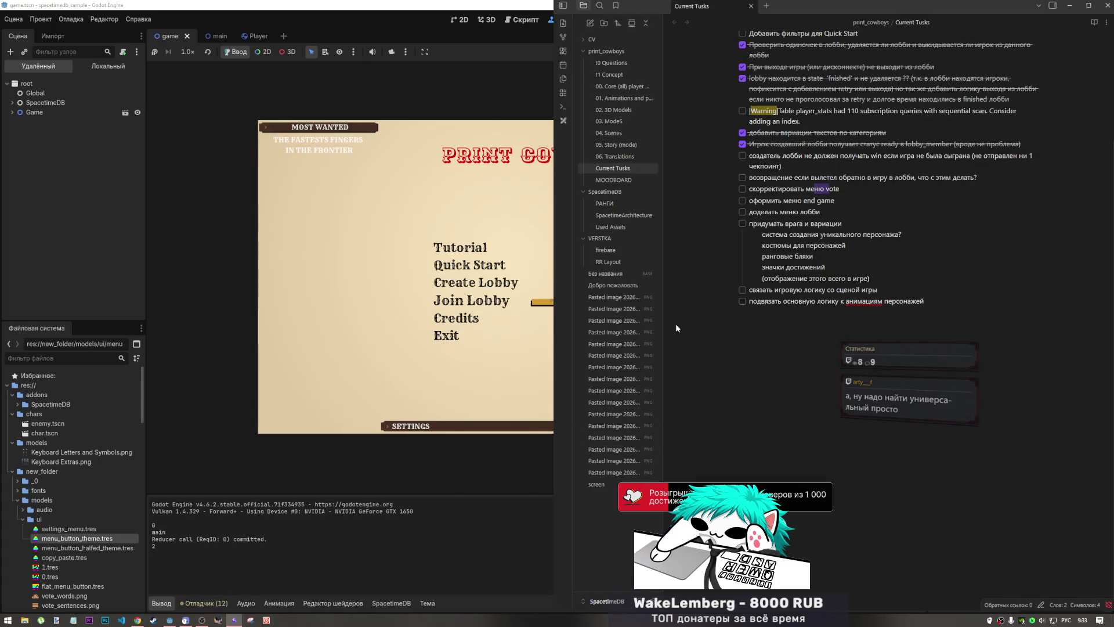
- Open the MOODBOARD note, zoom into the SETTINGS screen mockup, then return to Godot
left_click(626, 178)
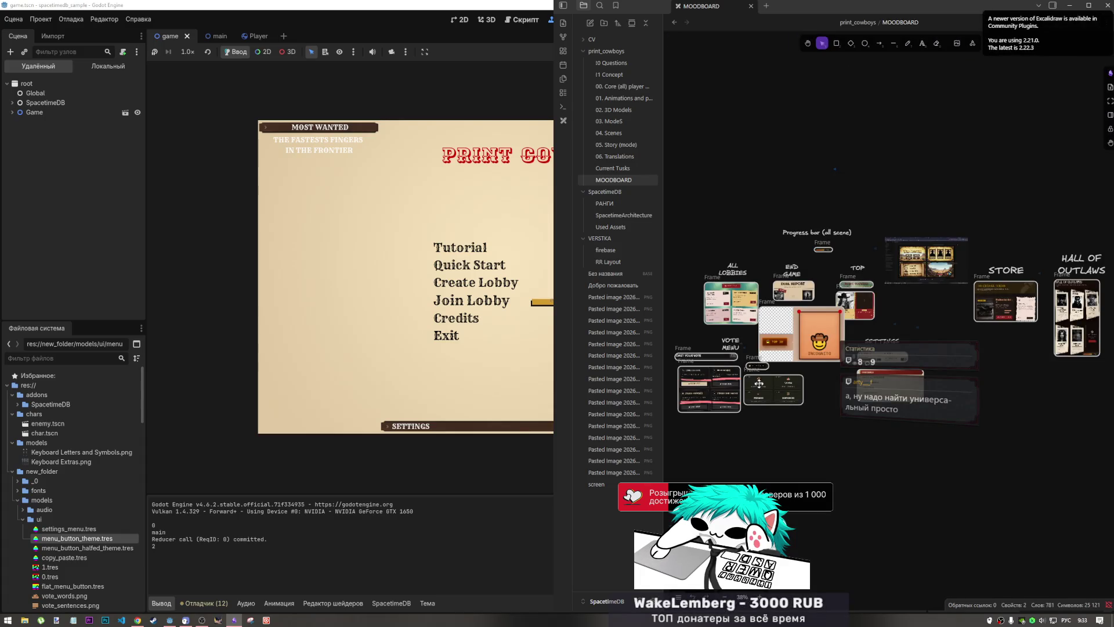
scroll(767, 396, "up", 5)
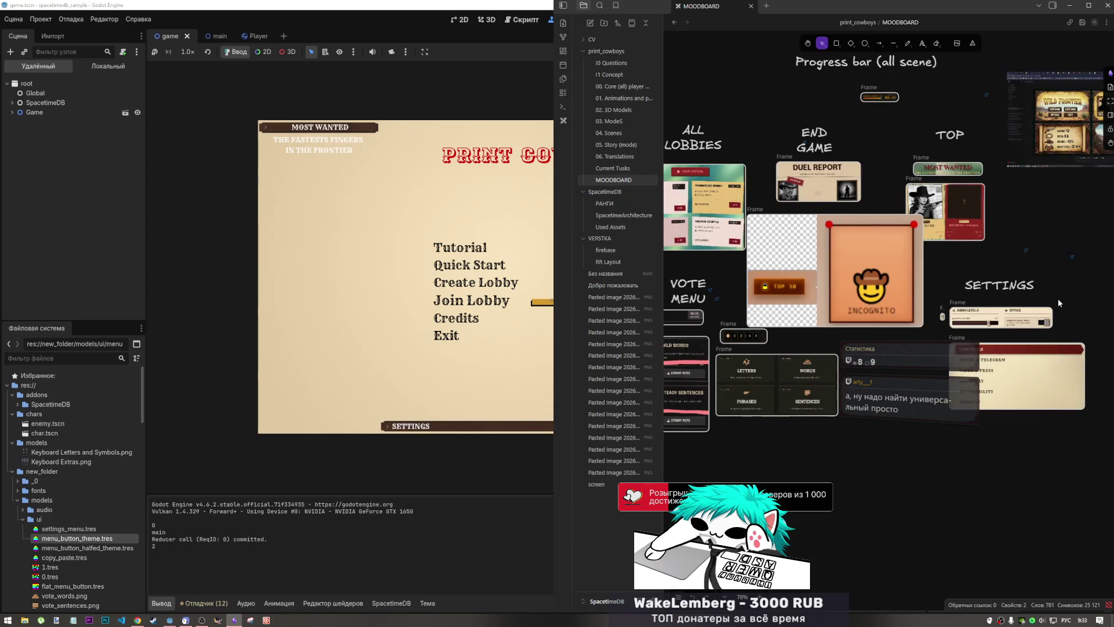
scroll(735, 300, "up", 5)
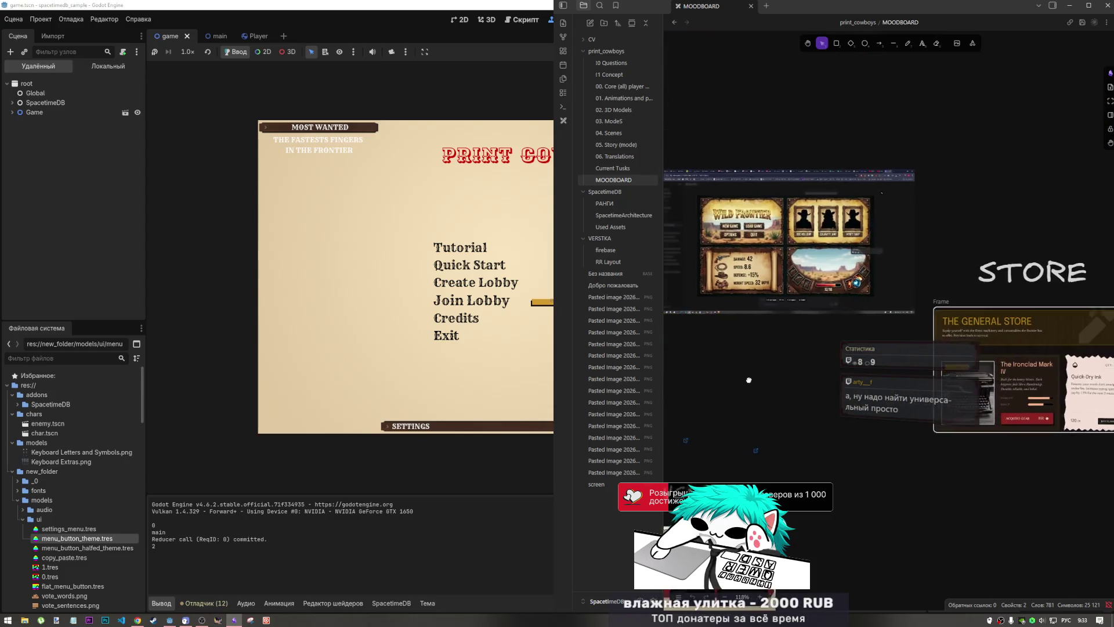
scroll(801, 467, "up", 8)
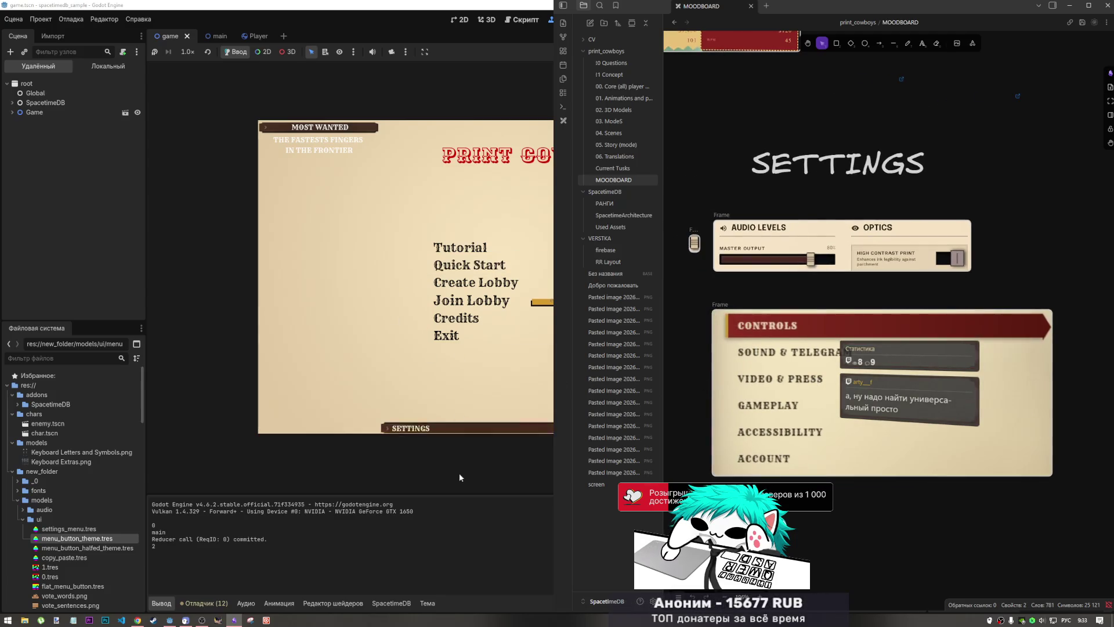
left_click(473, 510)
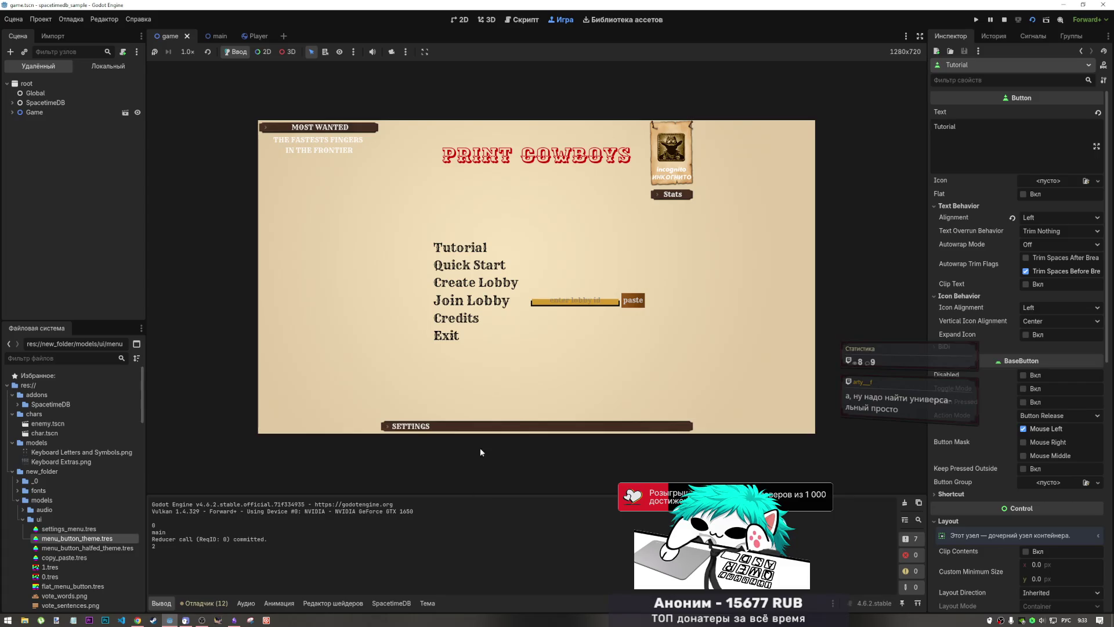
- Open the Create Lobby form, return to the main menu, and stop the running game
left_click(490, 285)
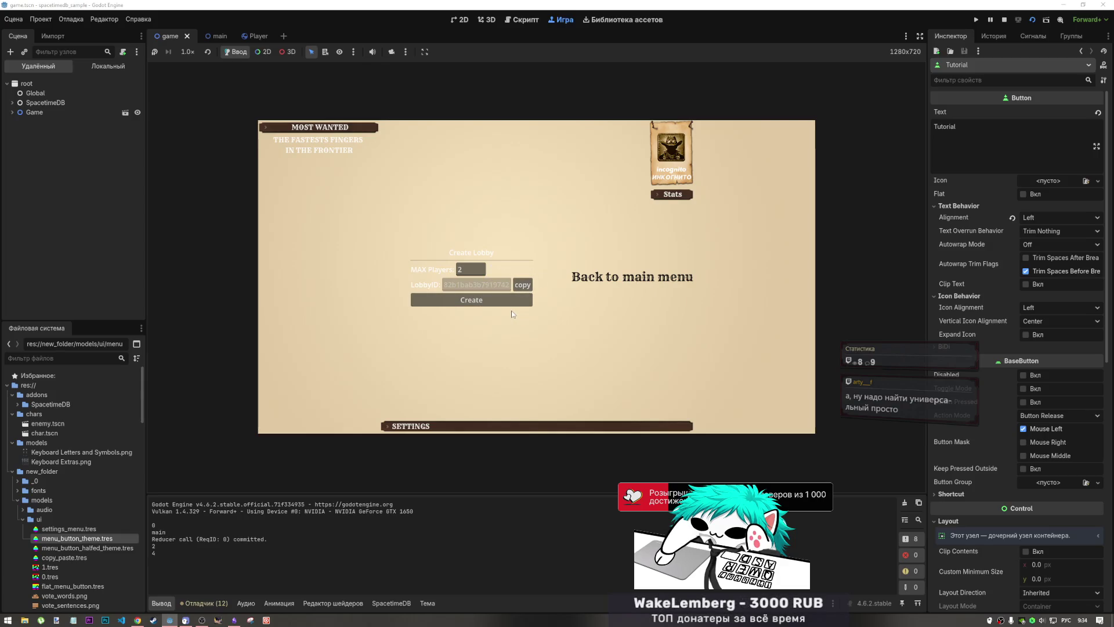
left_click(615, 283)
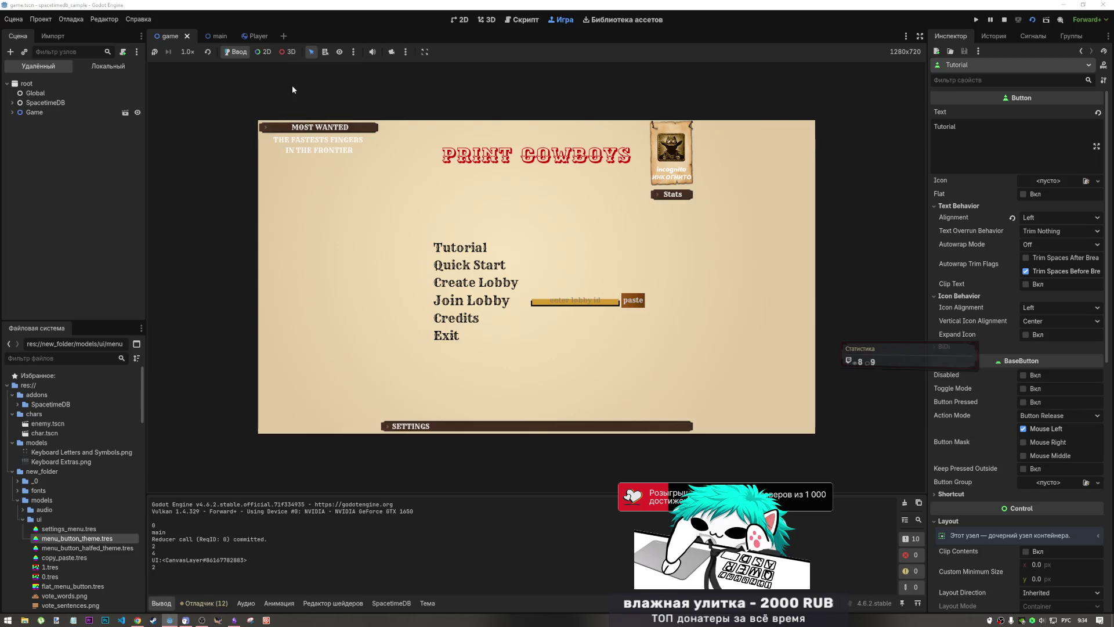
left_click(1007, 20)
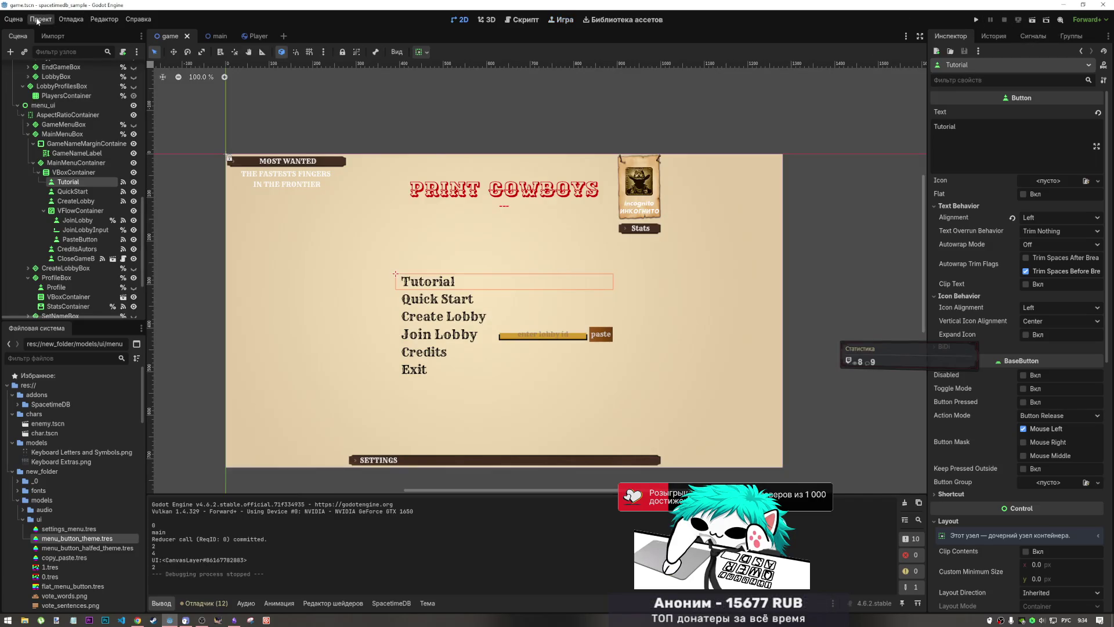
- Configure Debug > Customize Run Instances for two instances and launch the project
left_click(38, 21)
left_click(70, 20)
left_click(71, 20)
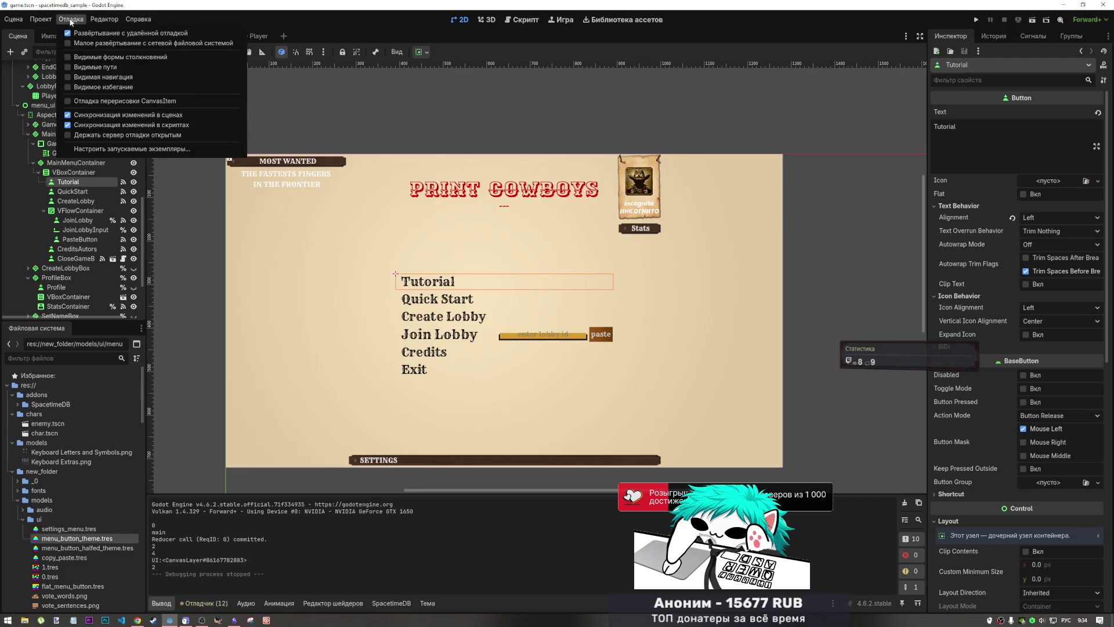
left_click(111, 149)
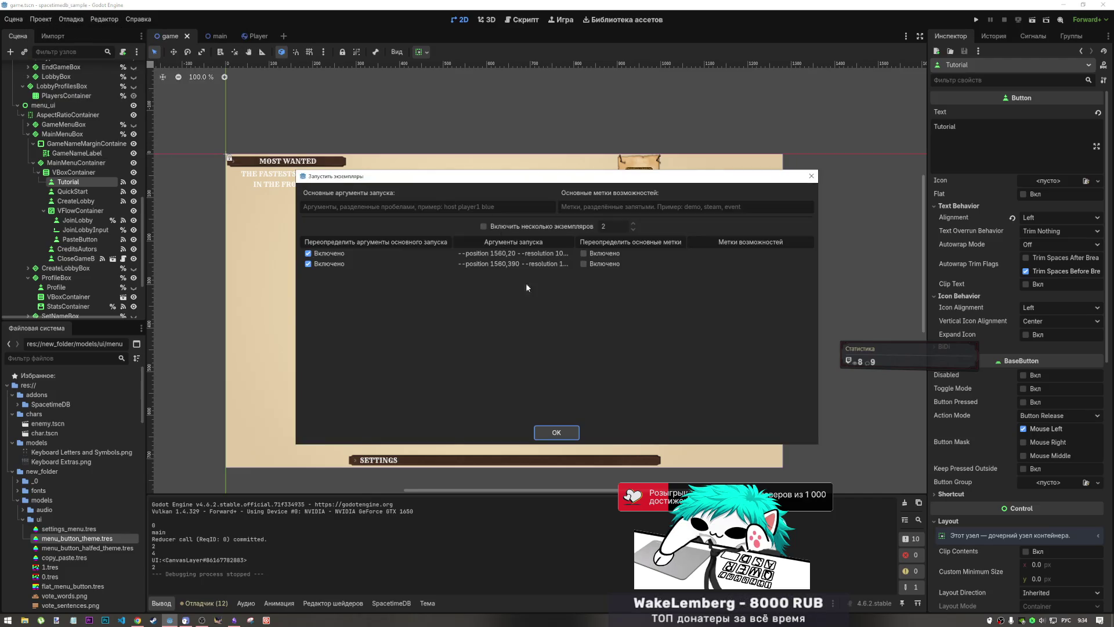
left_click(556, 432)
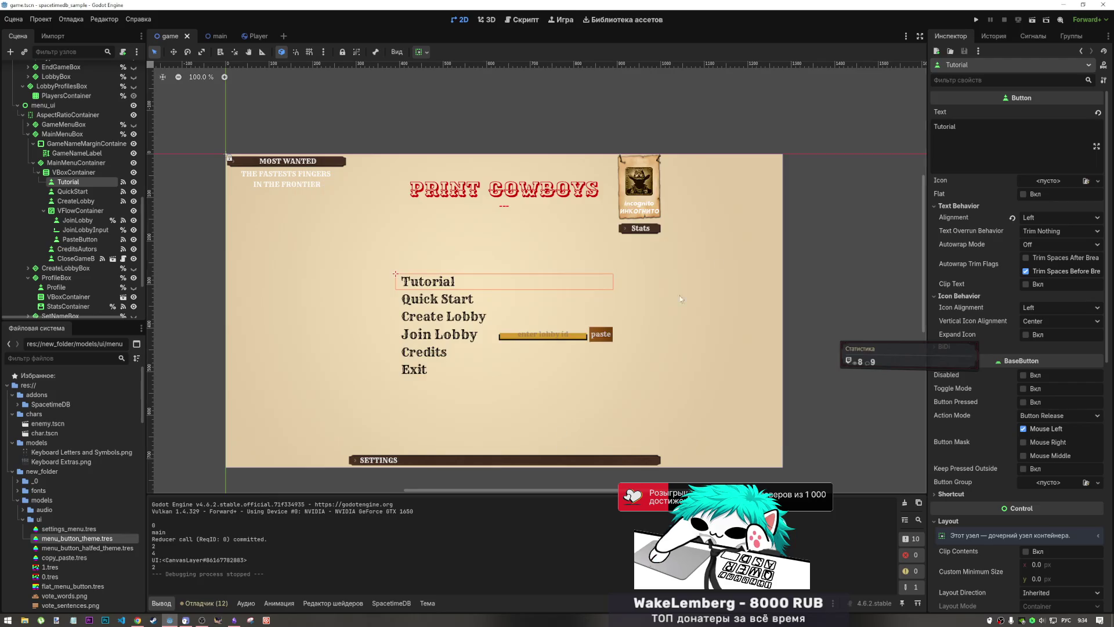
left_click(1032, 21)
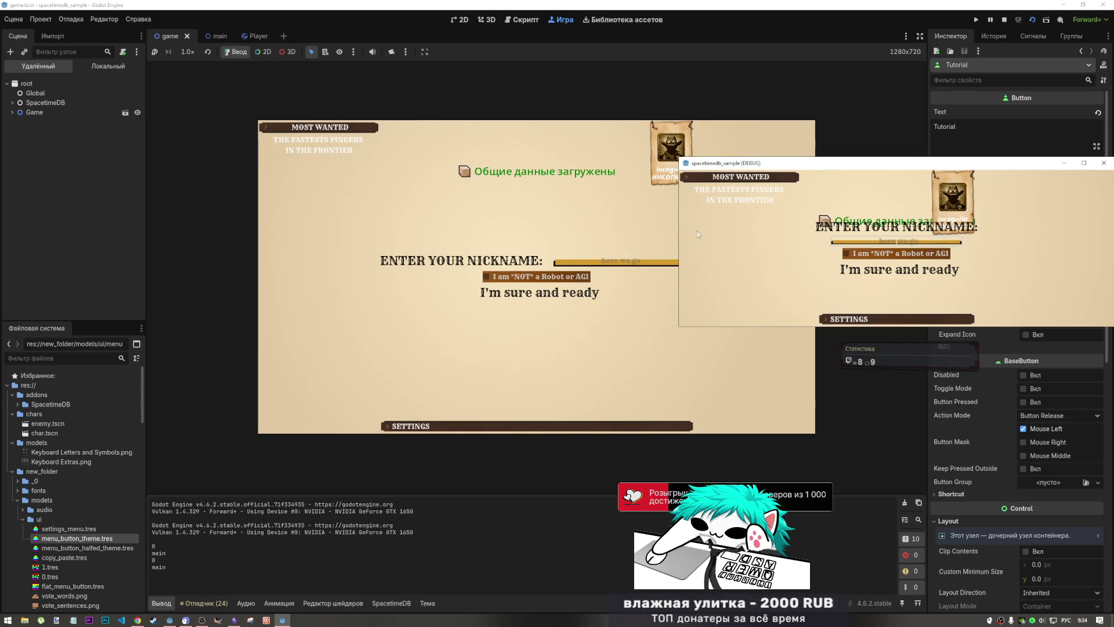
- Enter nickname 'MMMMMM' in the first game window and 'ииии' in the second
type("MMMMMM")
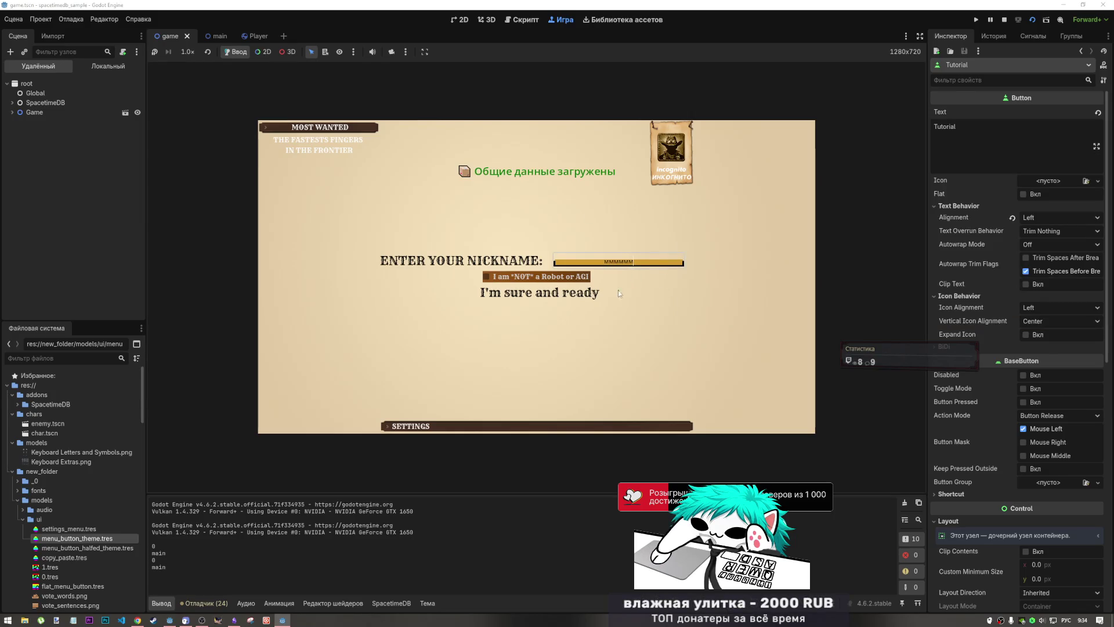
left_click(541, 294)
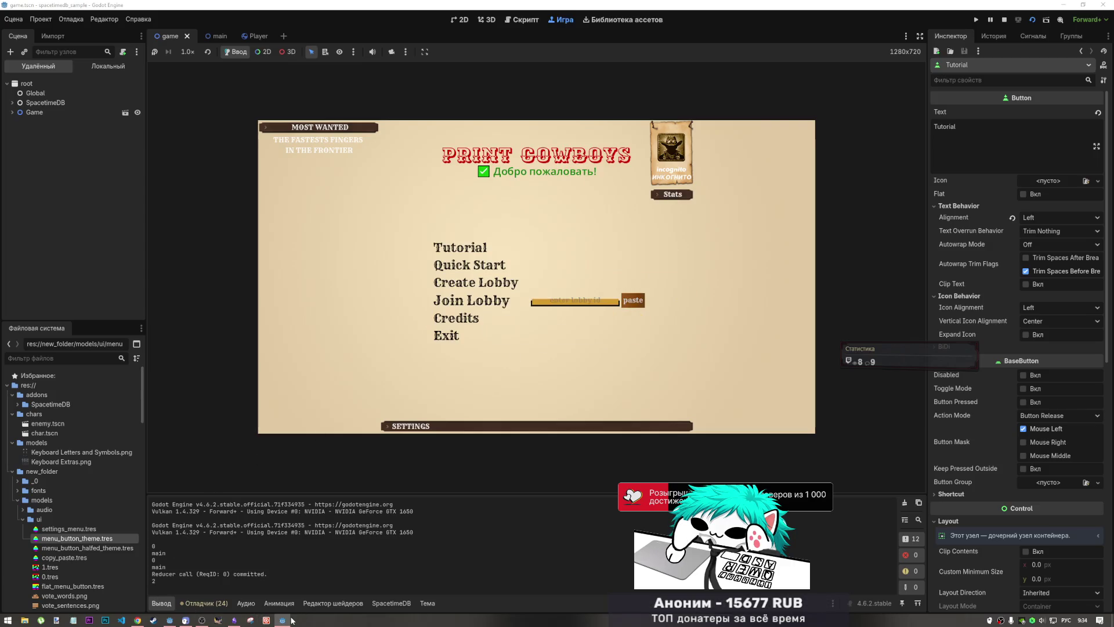
mouse_move(285, 620)
left_click(282, 583)
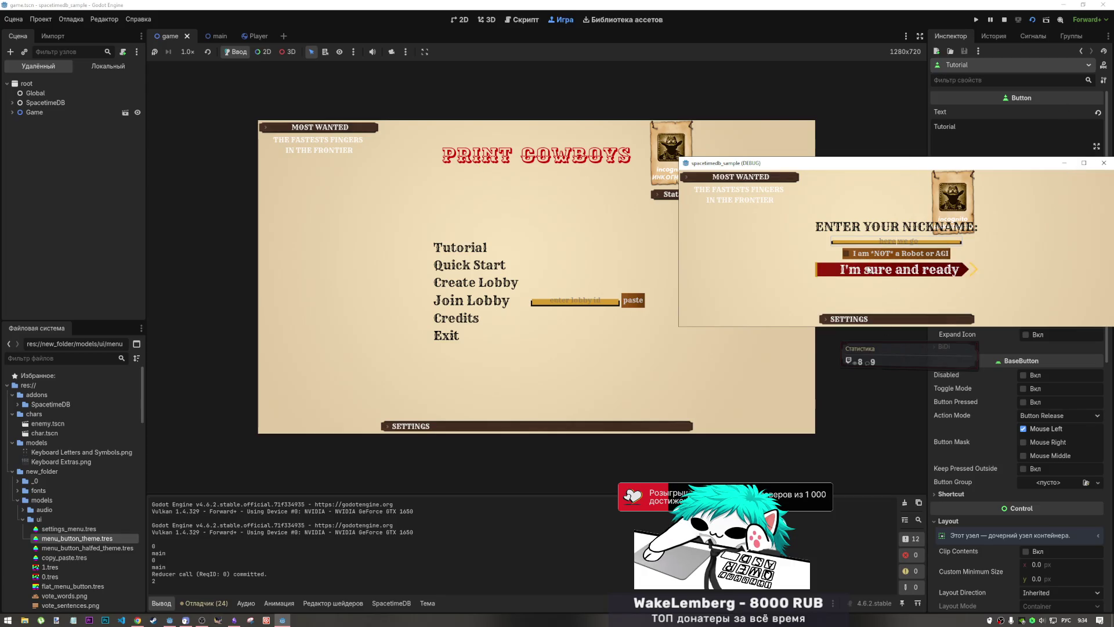
type("ииииии")
left_click(856, 255)
left_click(899, 270)
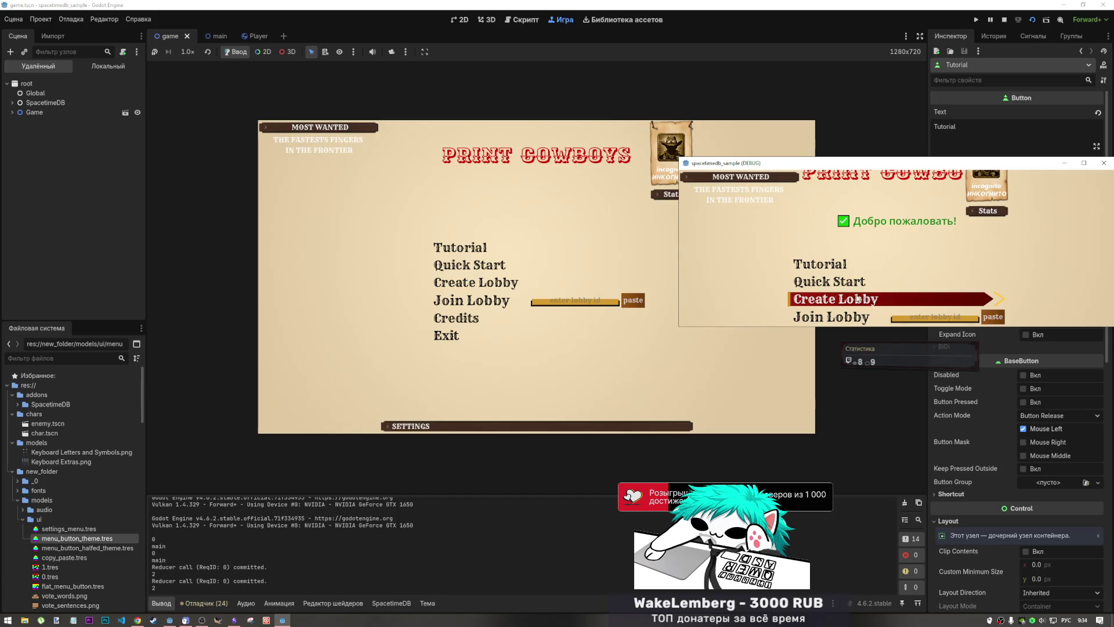
- Create a lobby in the first window, copy its ID, and join it from the second window
left_click(448, 283)
left_click(520, 286)
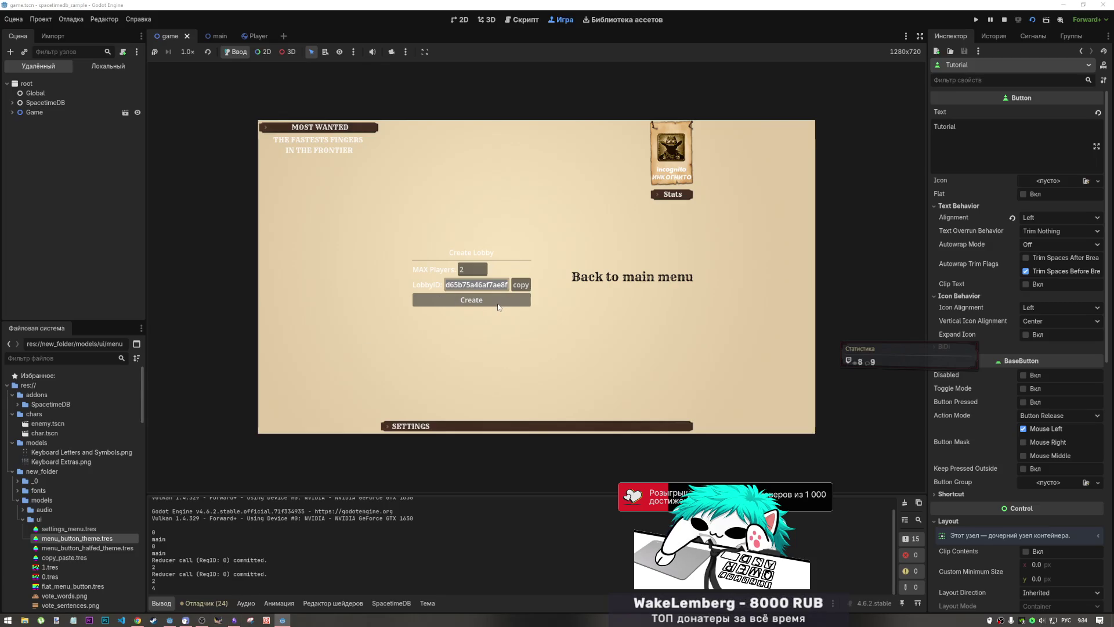
left_click(444, 300)
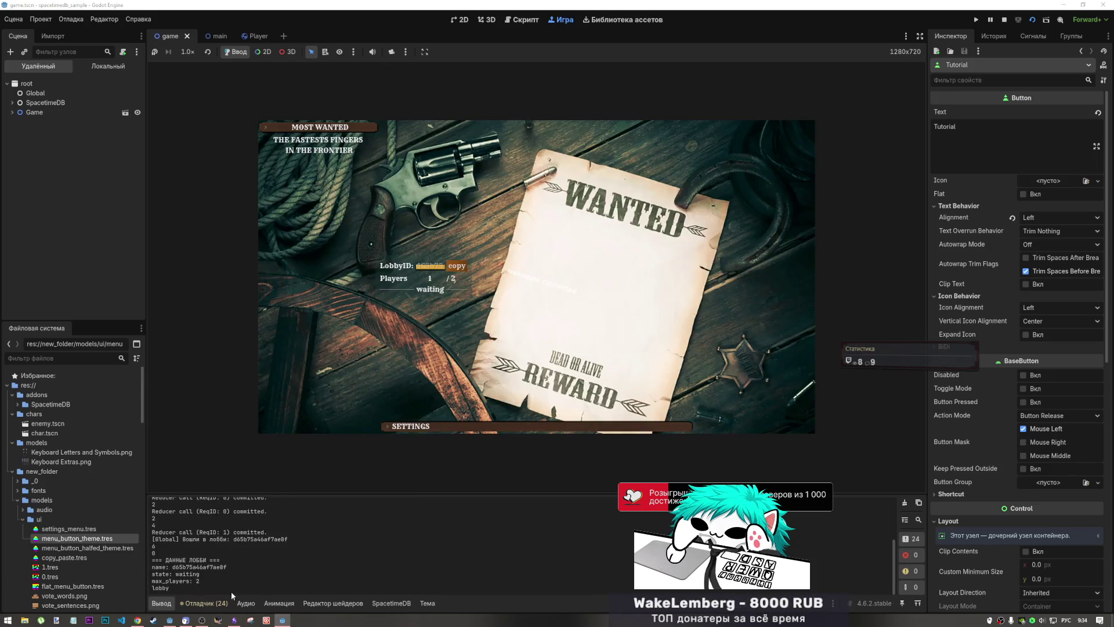
left_click(283, 619)
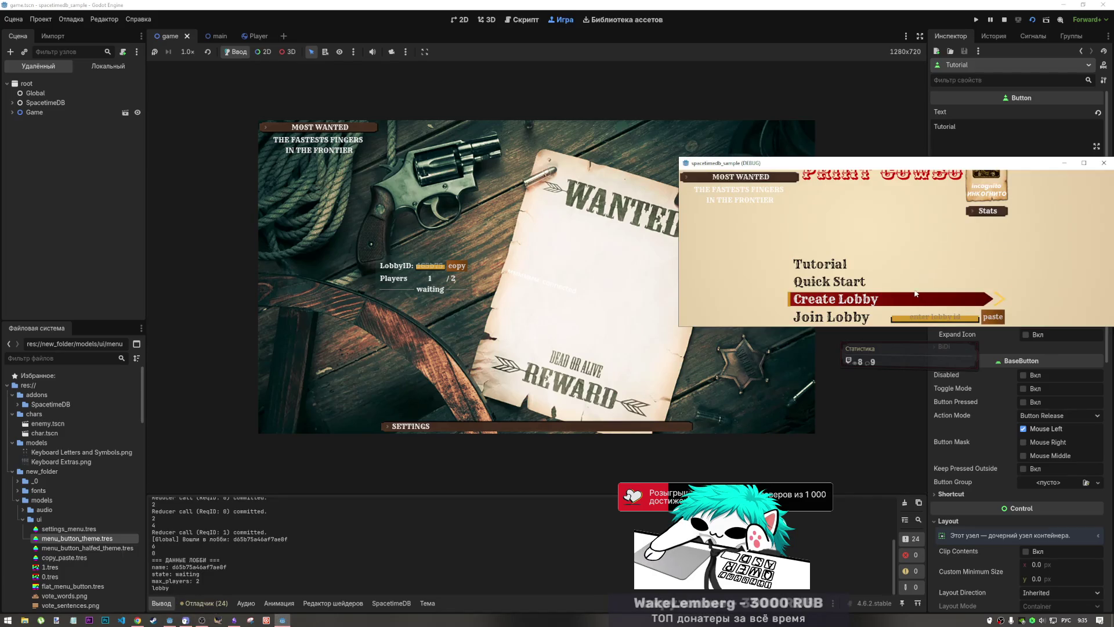
left_click_drag(904, 160, 902, 106)
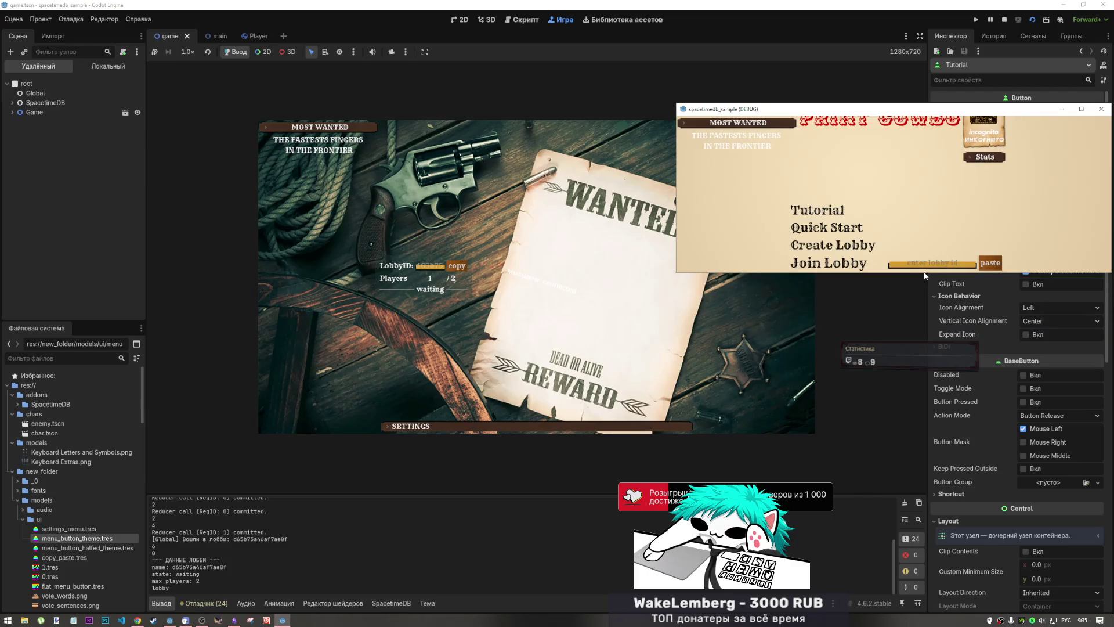
left_click_drag(924, 274, 924, 408)
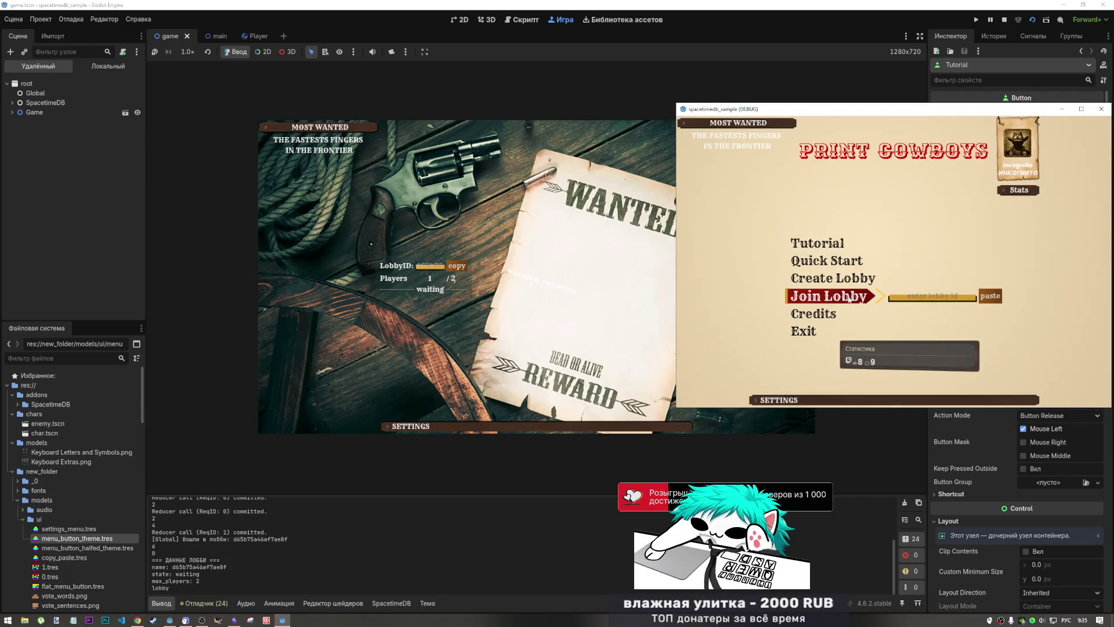
left_click(990, 296)
left_click(861, 297)
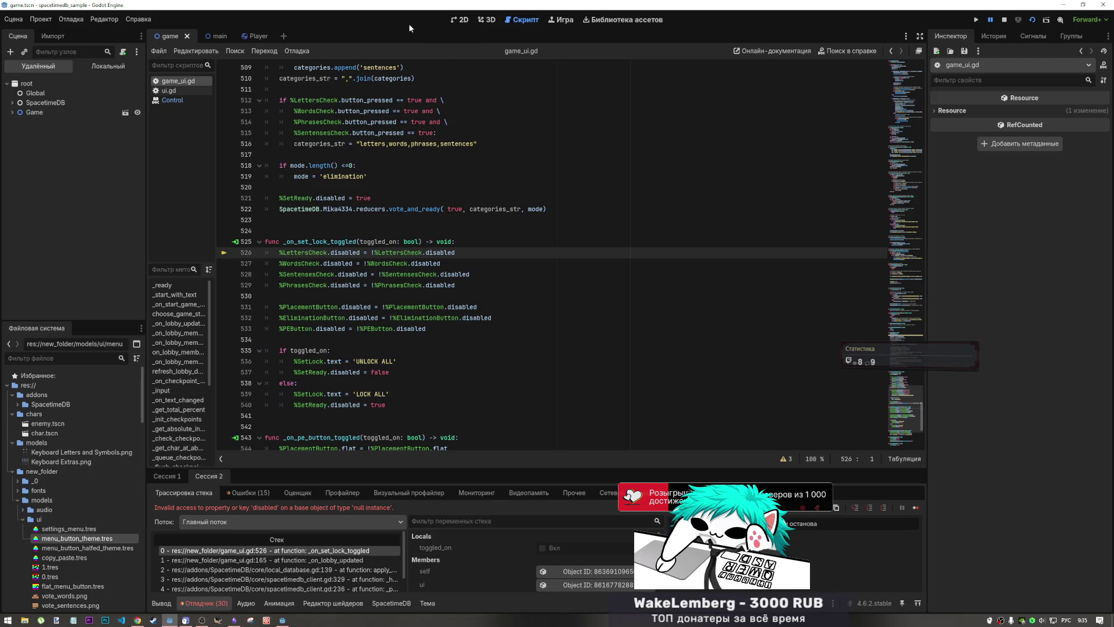
- Inspect the live UI and menu_ui node tree and jump to the failing line in game_ui.gd
left_click(461, 20)
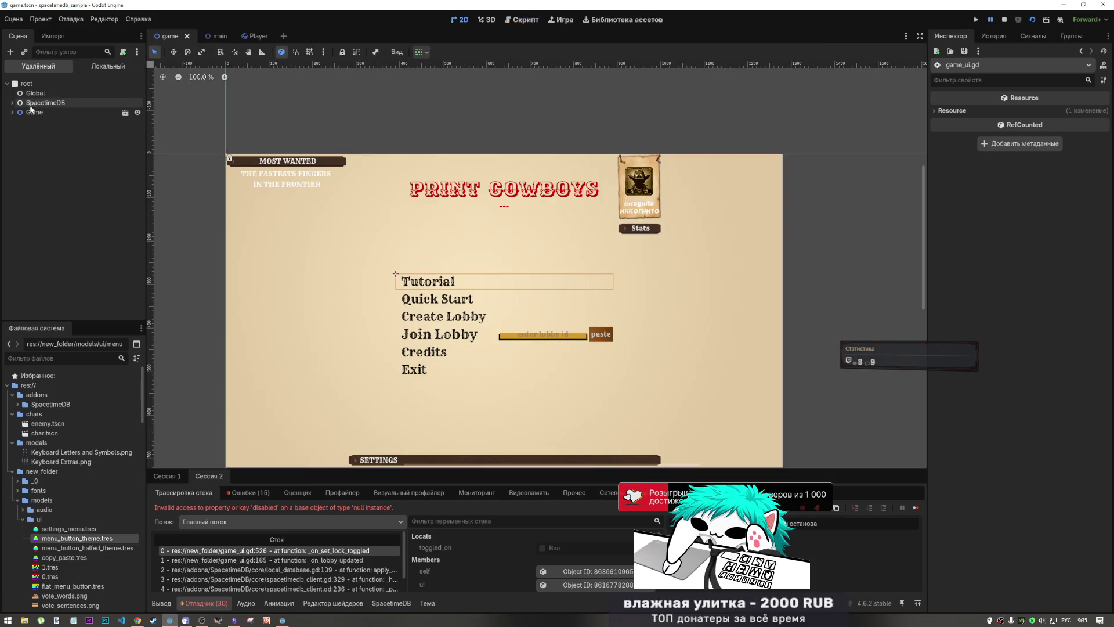
left_click(490, 22)
left_click(522, 20)
left_click(465, 20)
left_click(17, 122)
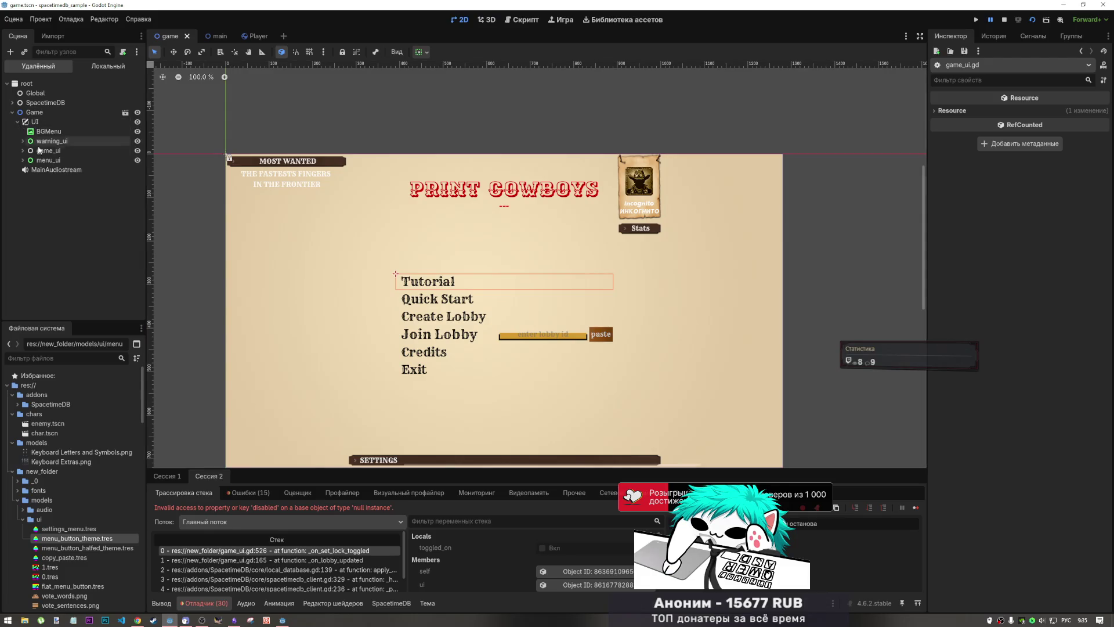
left_click(26, 141)
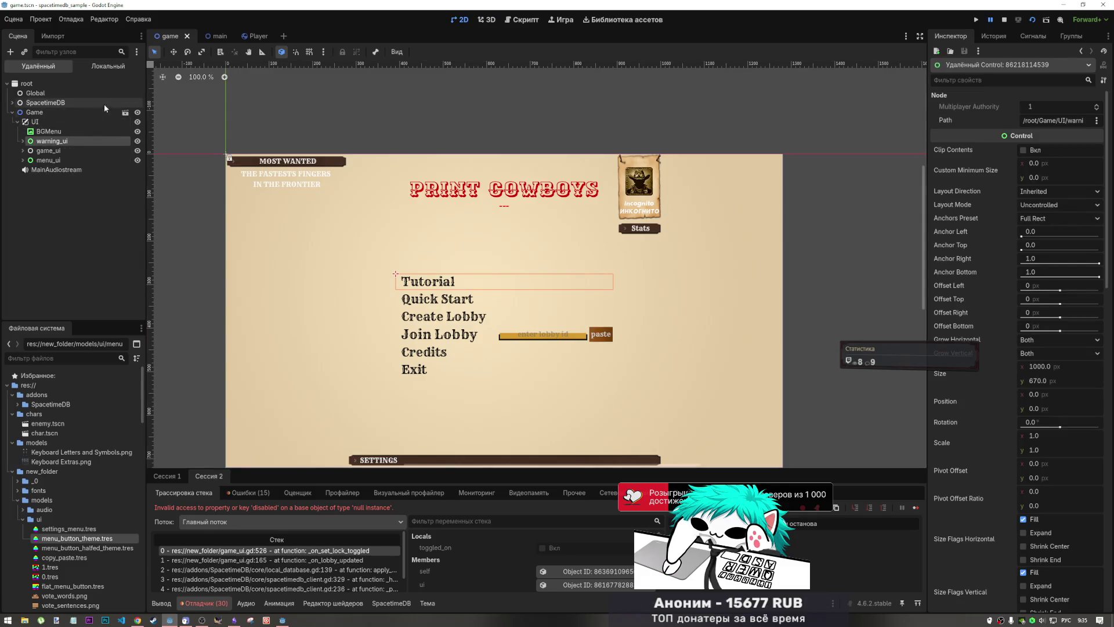
left_click(22, 160)
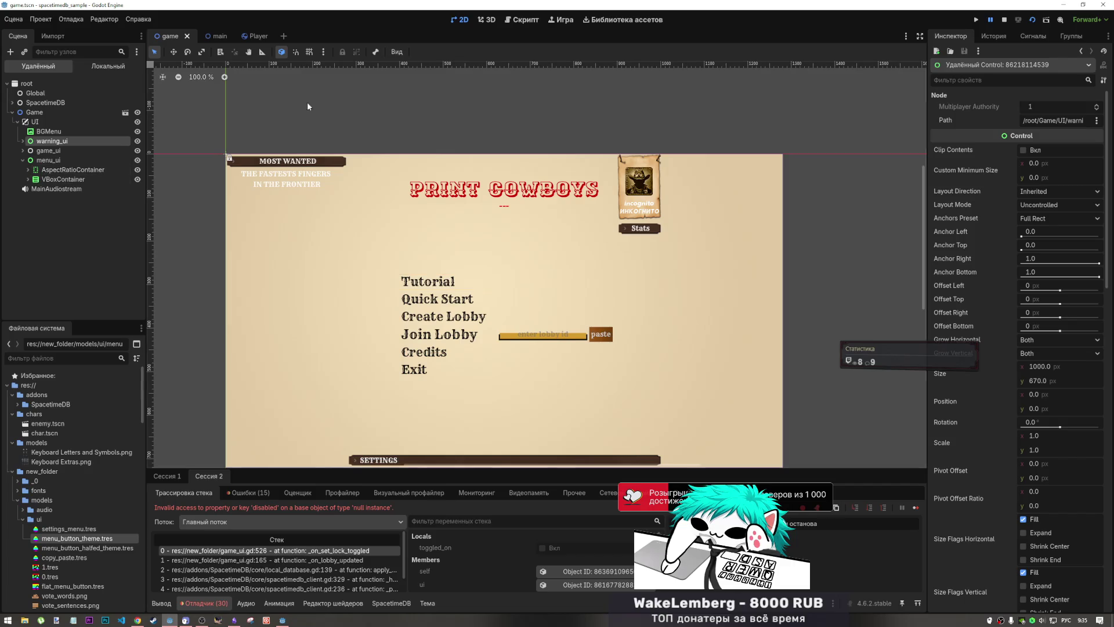
left_click(350, 551)
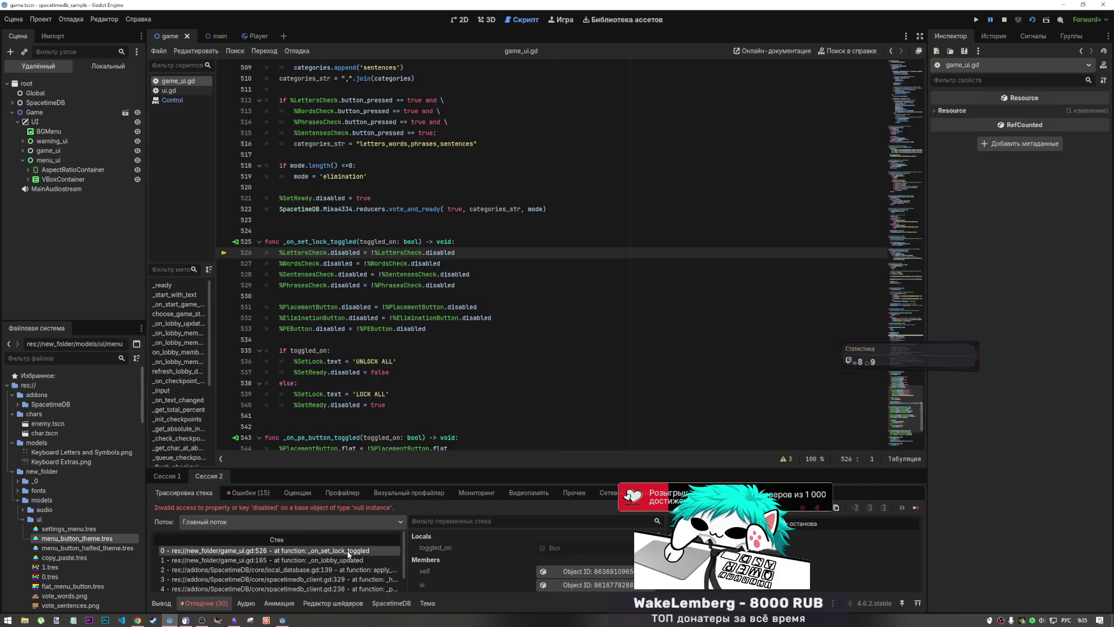
left_click(28, 179)
left_click(28, 169)
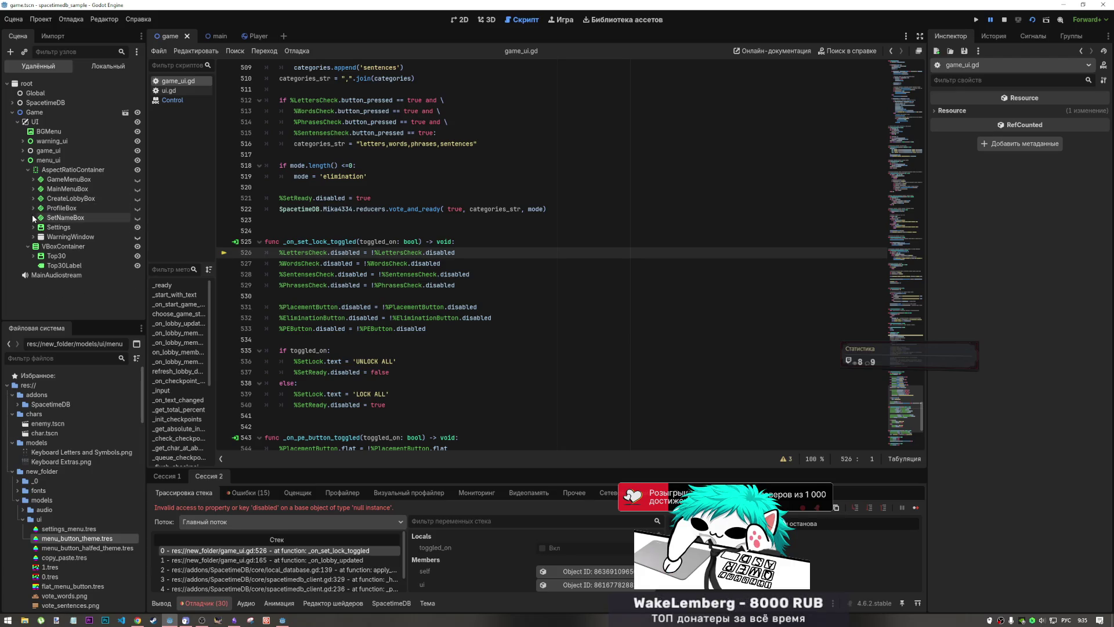
left_click(36, 180)
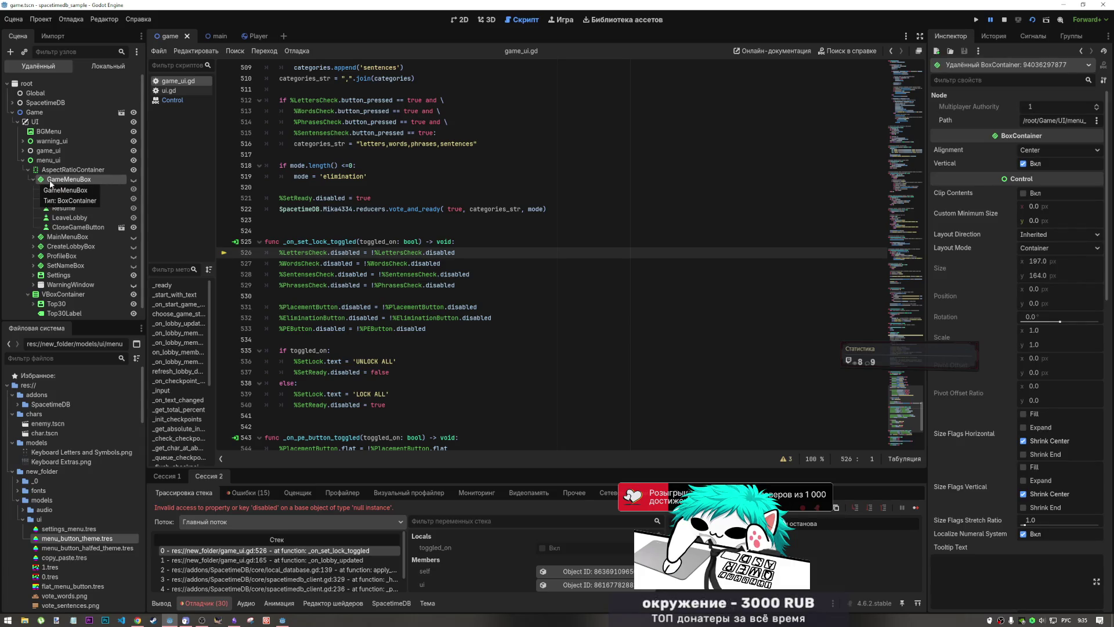
mouse_move(491, 7)
left_mouse_down()
mouse_move(468, 15)
mouse_move(497, 4)
left_mouse_up()
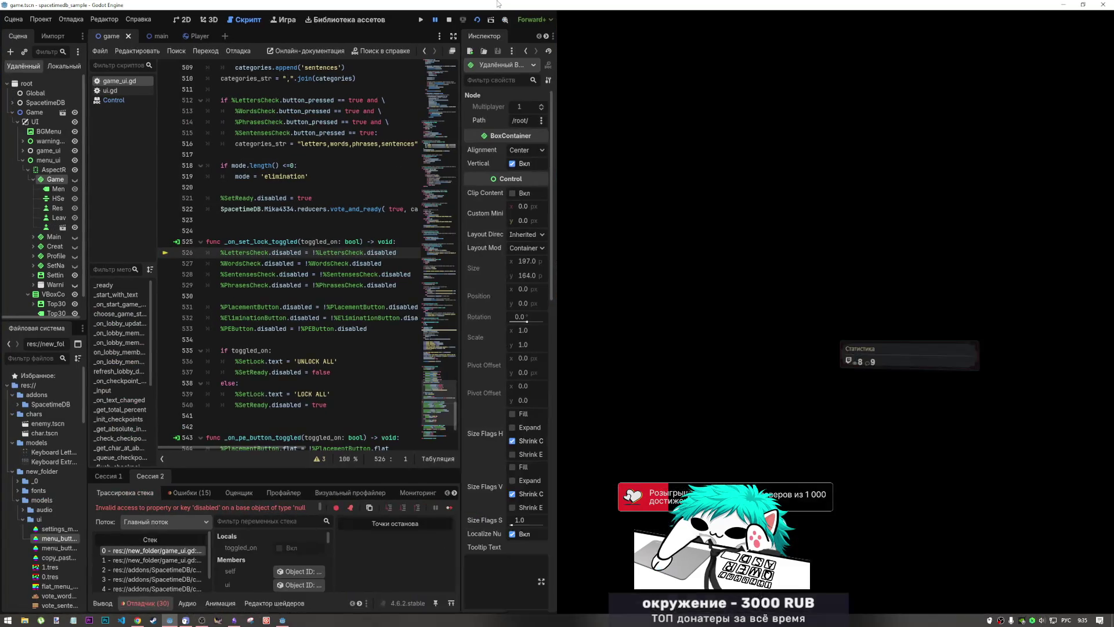
- Stop the debug session and expand CreateLobbyBox in the scene tree
left_click(1006, 21)
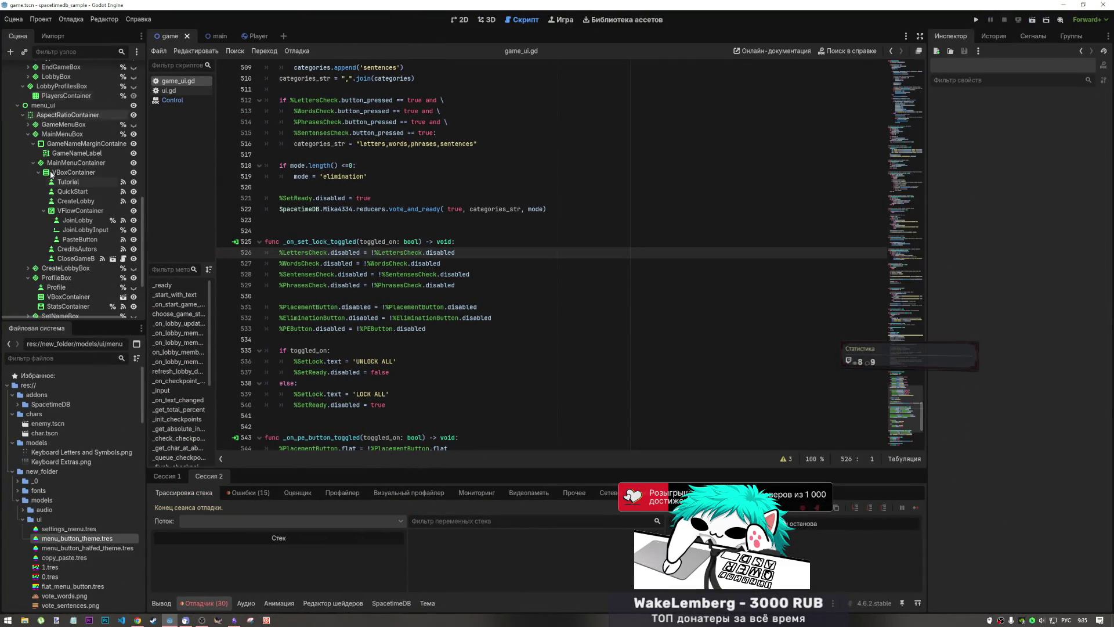
scroll(74, 218, "down", 3)
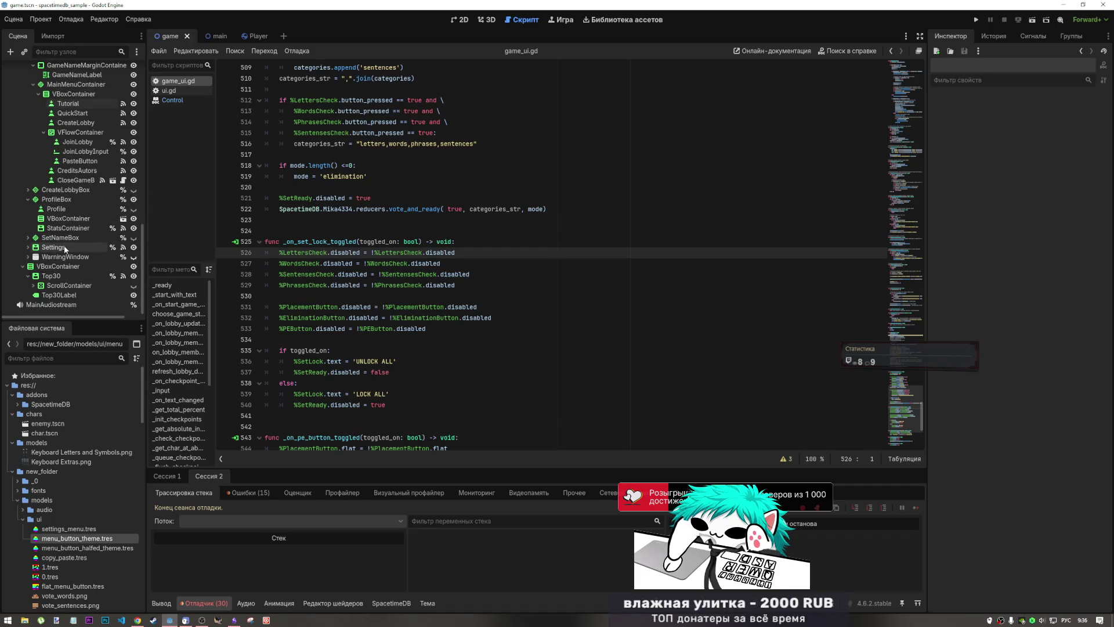
left_click(28, 190)
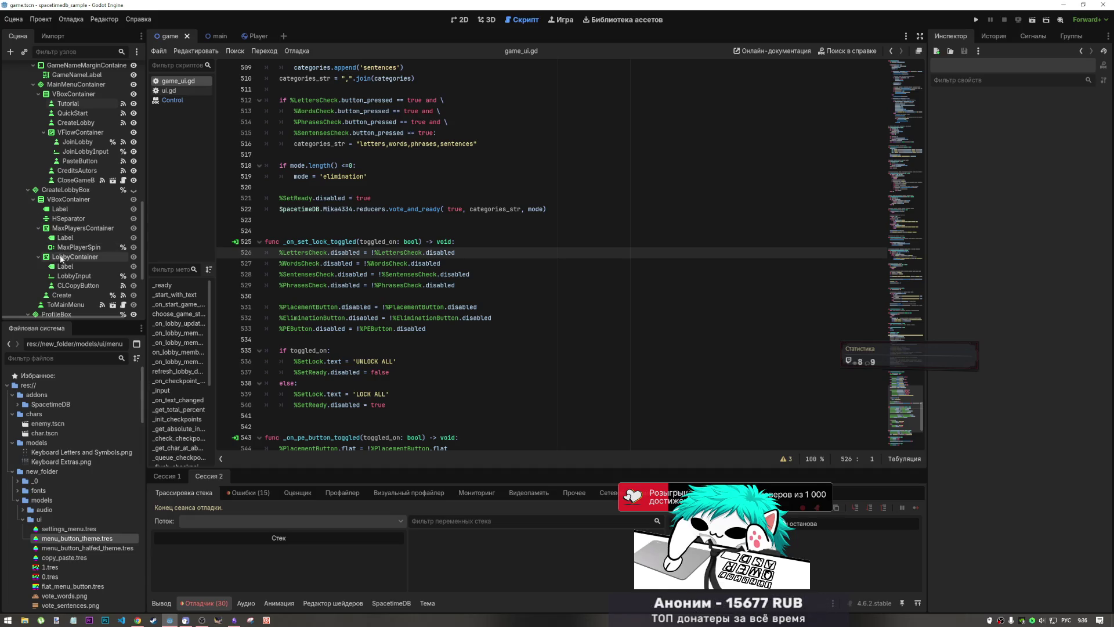
scroll(58, 206, "up", 4)
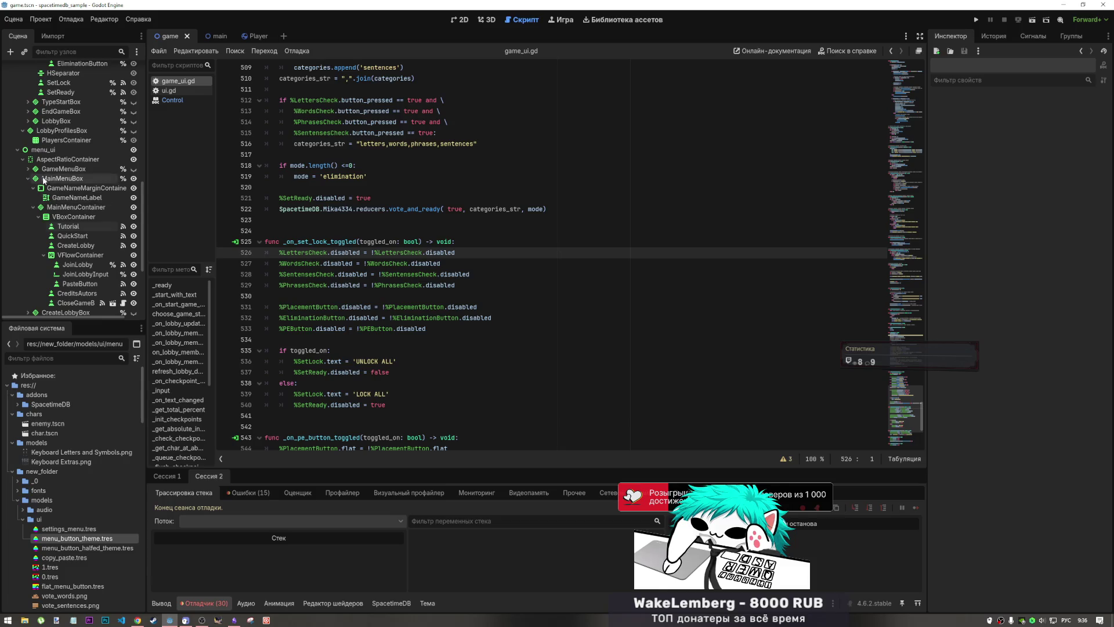
- In the 2D view, hide menu_ui and VoteBox, show game_ui, and select LobbyBox
left_click(460, 19)
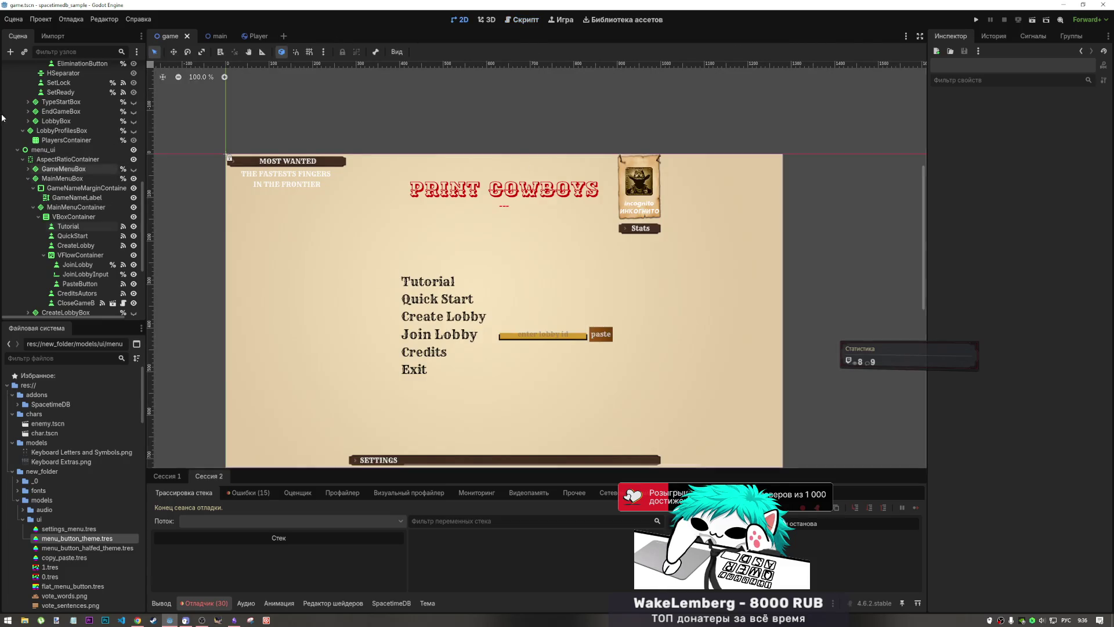
left_click(133, 150)
scroll(132, 148, "up", 1)
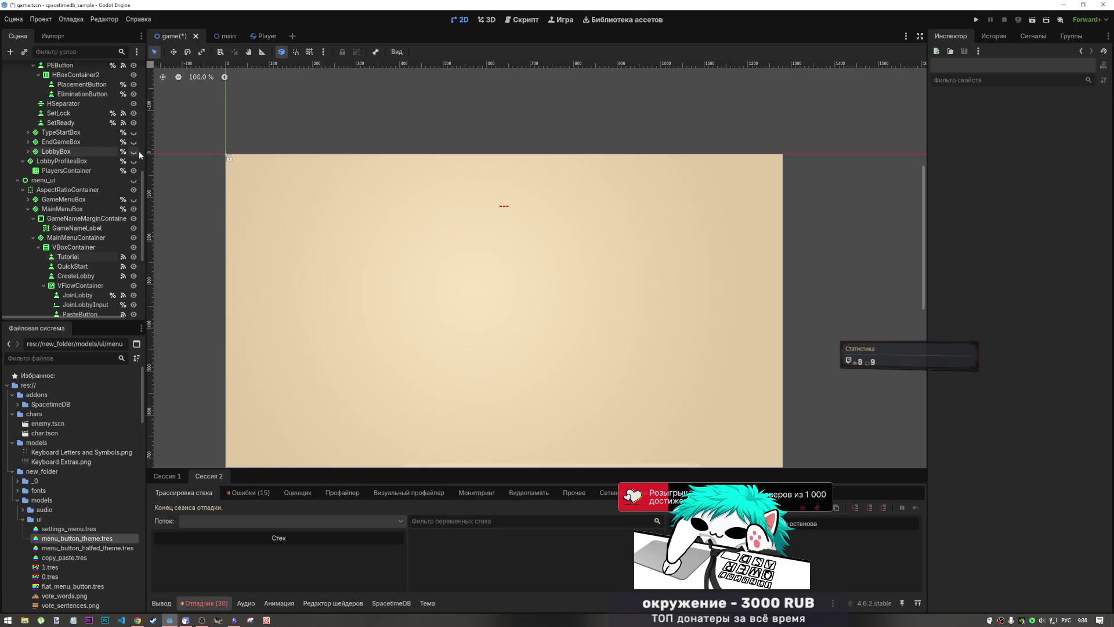
scroll(132, 152, "up", 8)
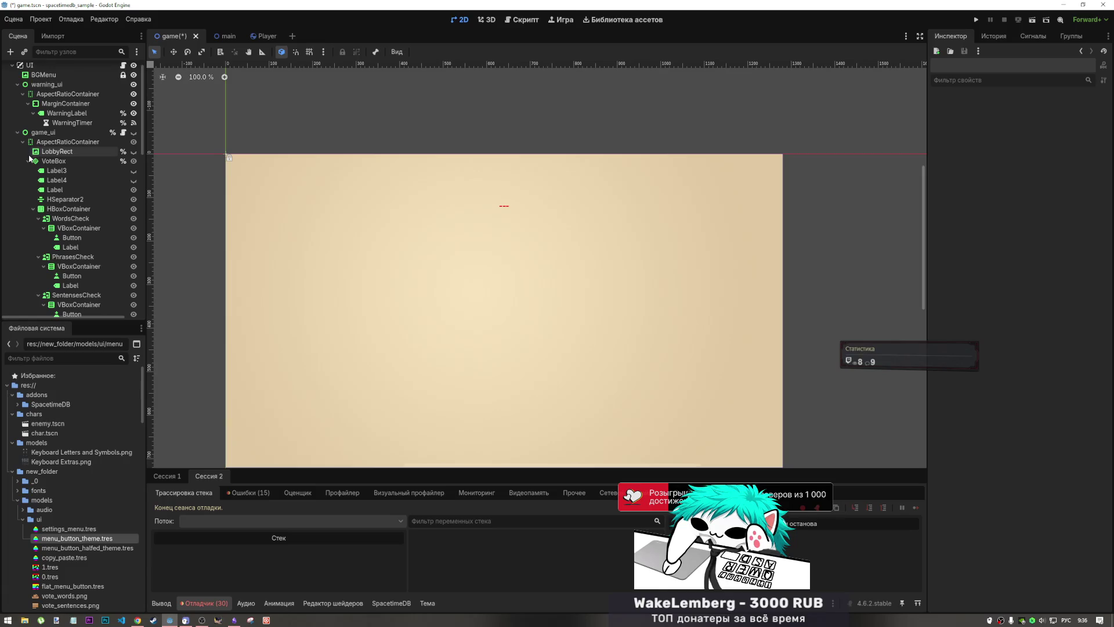
left_click(29, 161)
left_click(134, 133)
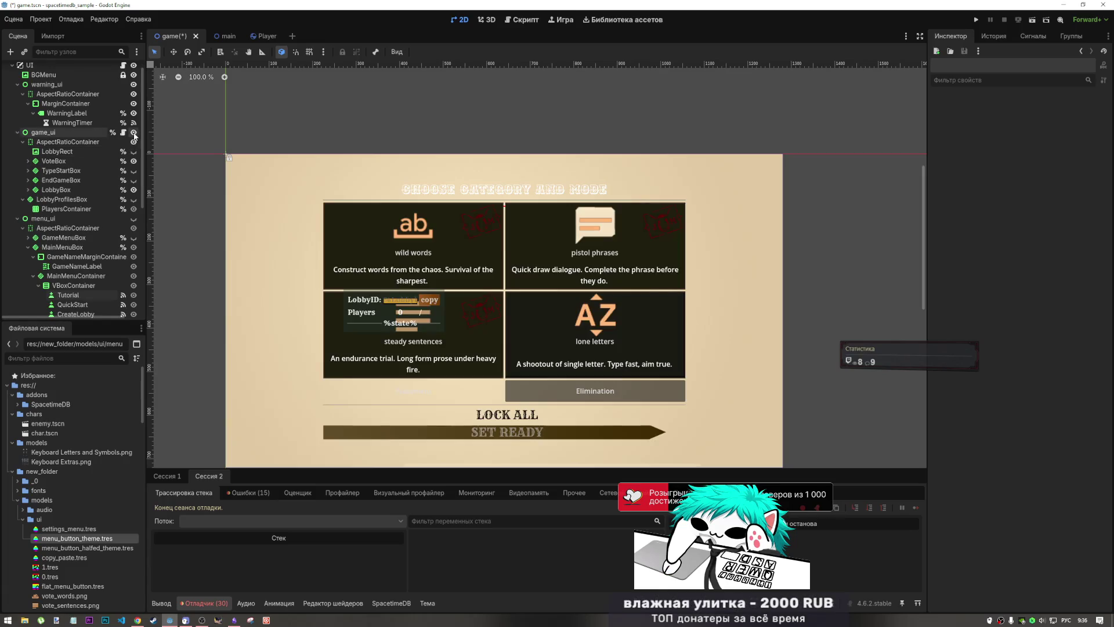
left_click(134, 162)
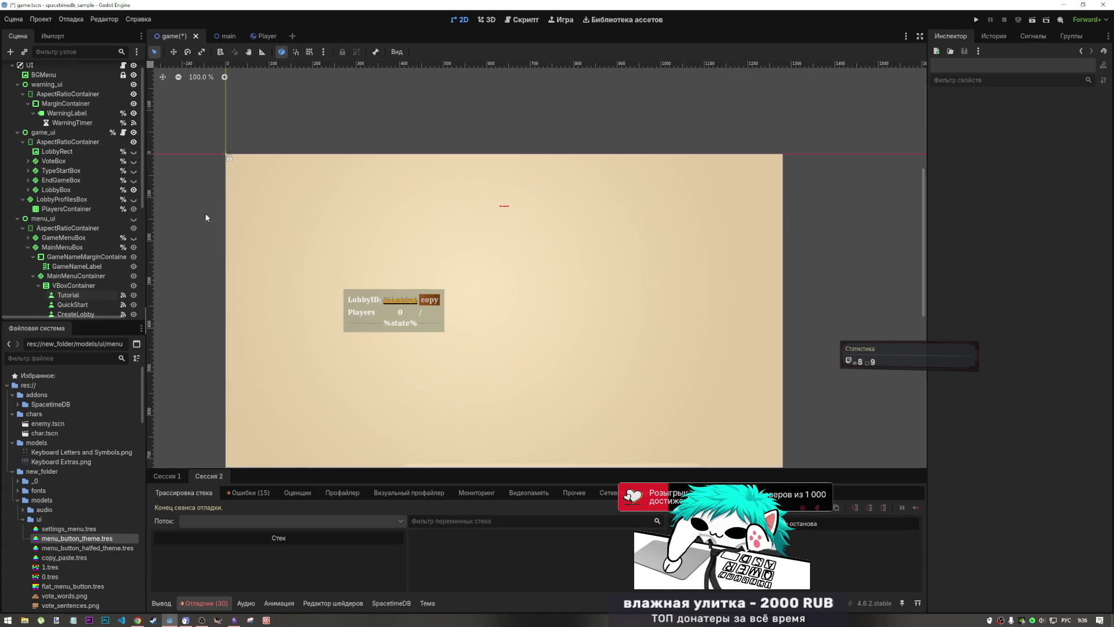
left_click(78, 190)
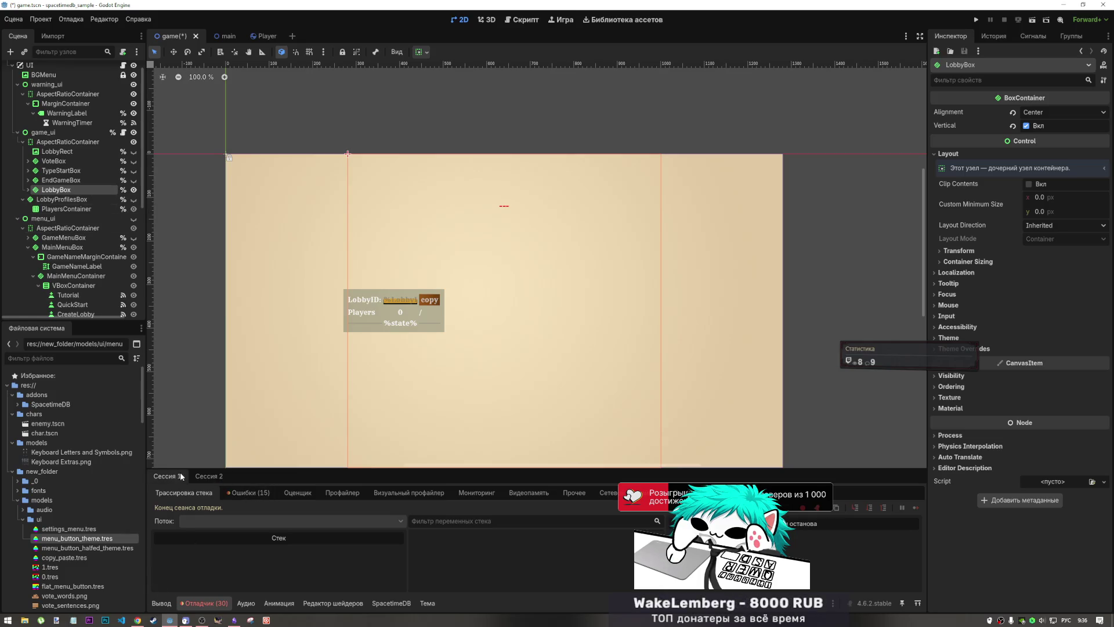
- Review the Errors list, expand LobbyBox, select LobbyProfilesBox, and return to game_ui.gd
left_click(258, 492)
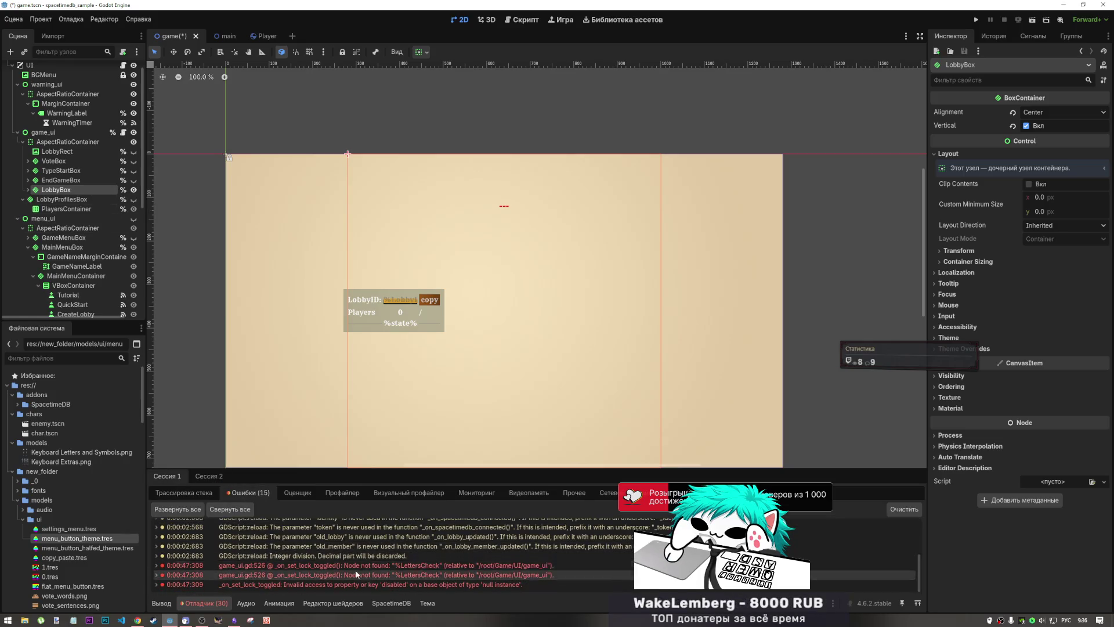
mouse_move(379, 564)
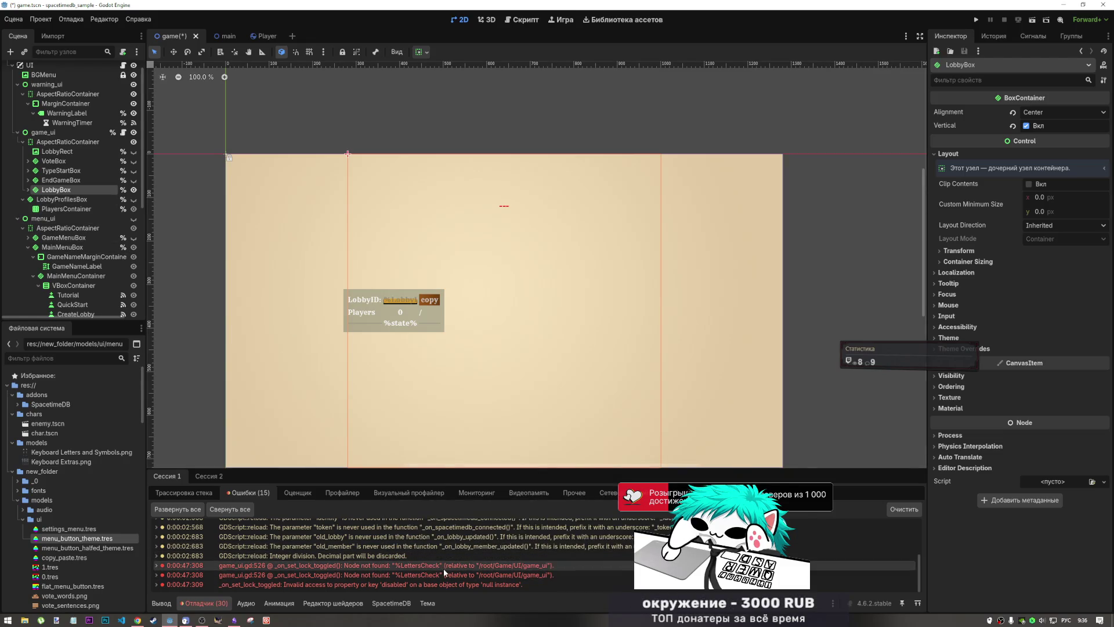
left_click(28, 190)
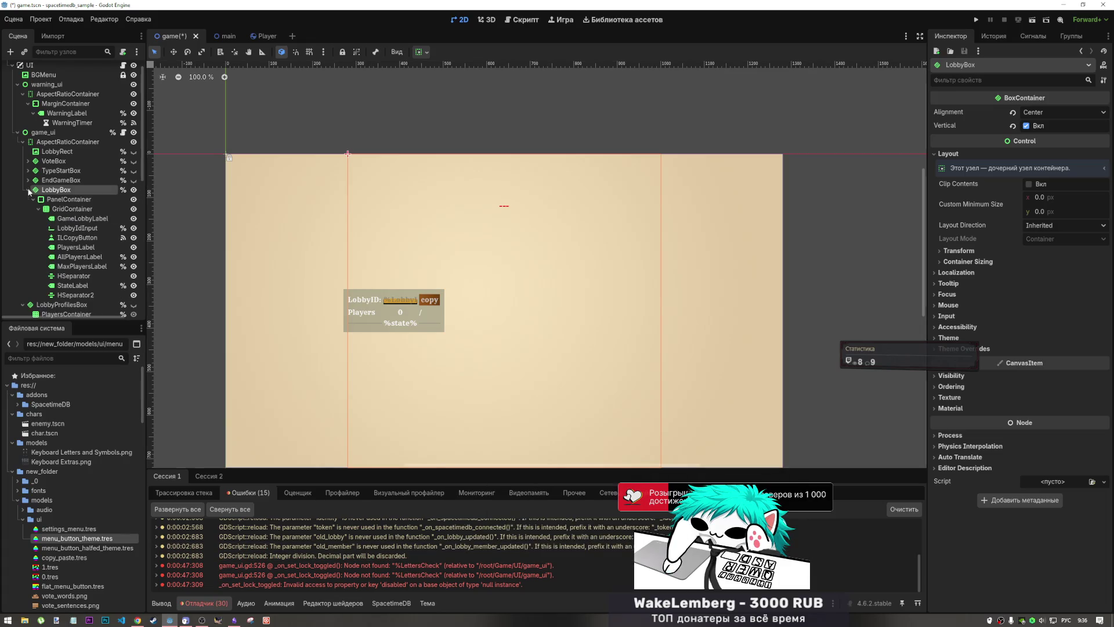
left_click(29, 191)
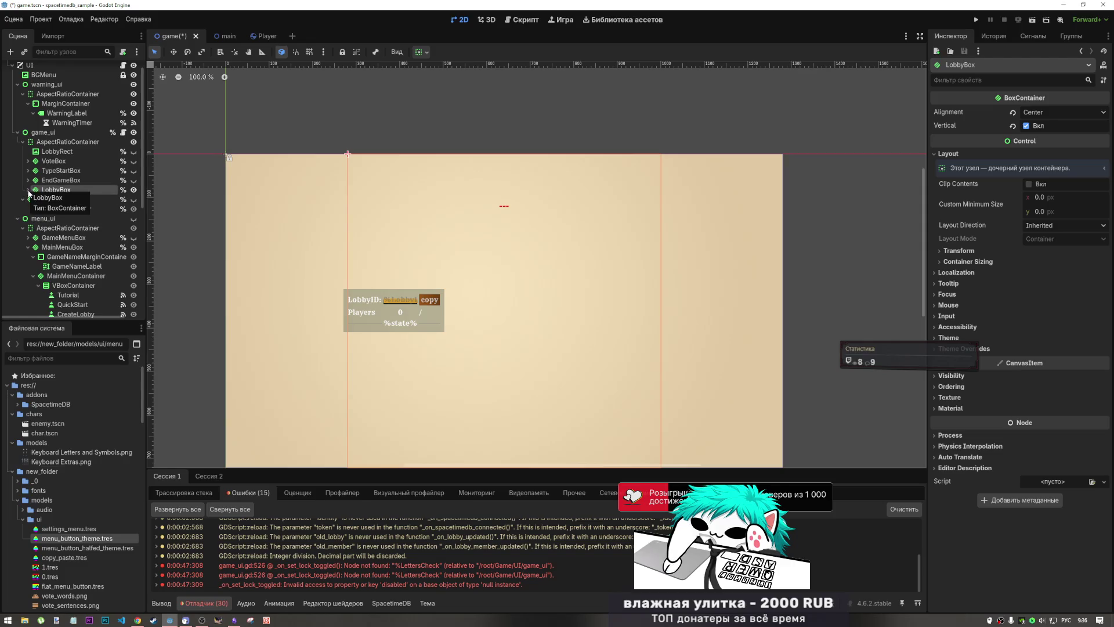
left_click(28, 190)
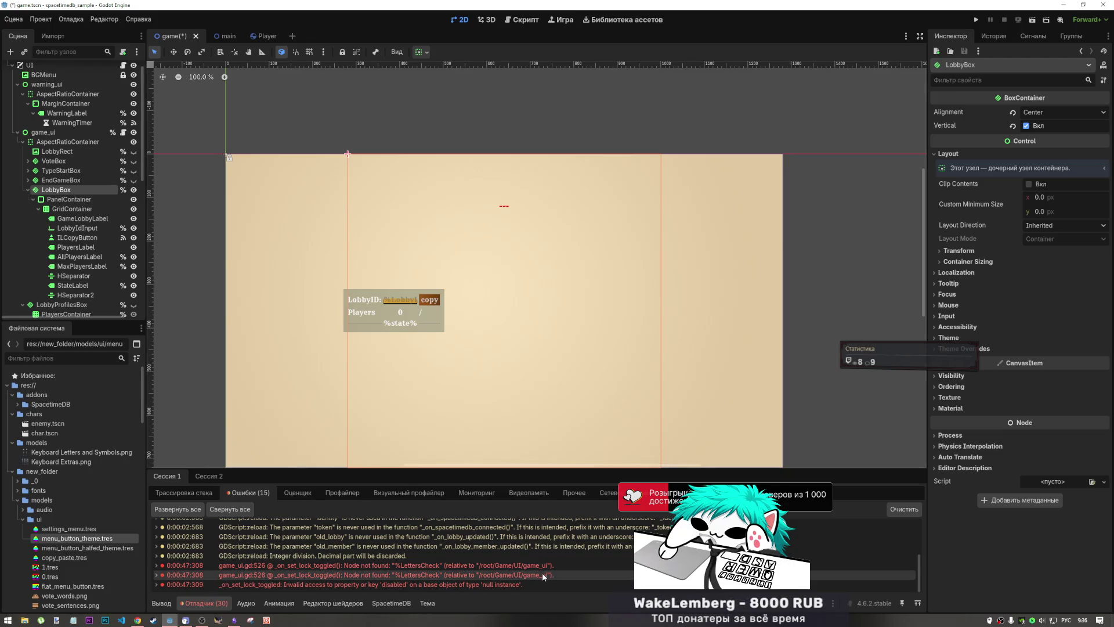
mouse_move(541, 573)
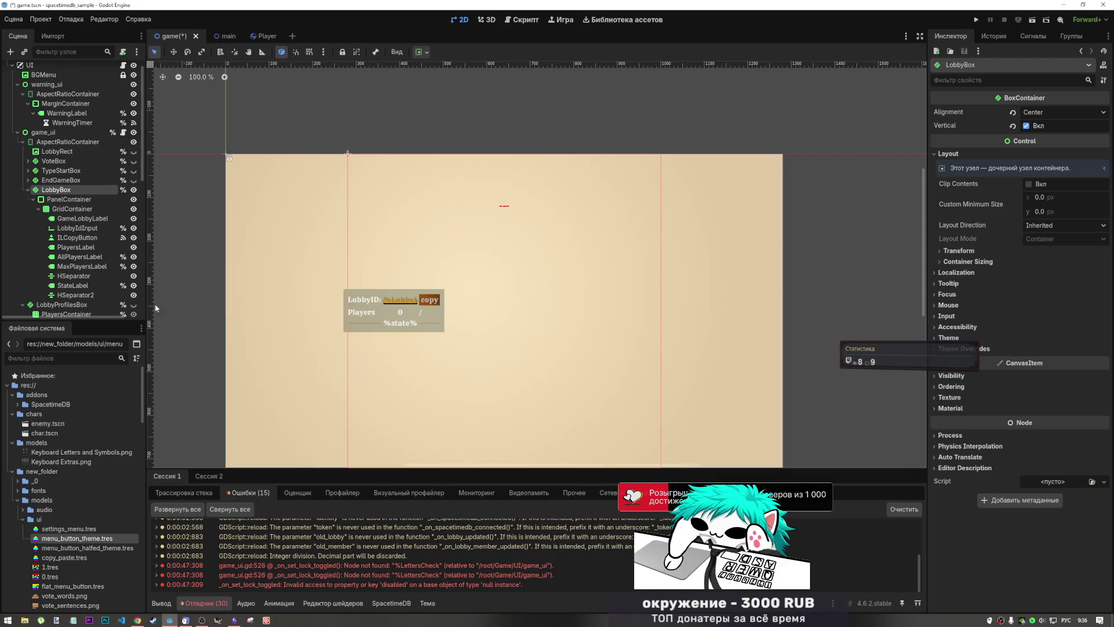
scroll(29, 238, "down", 1)
scroll(29, 238, "down", 2)
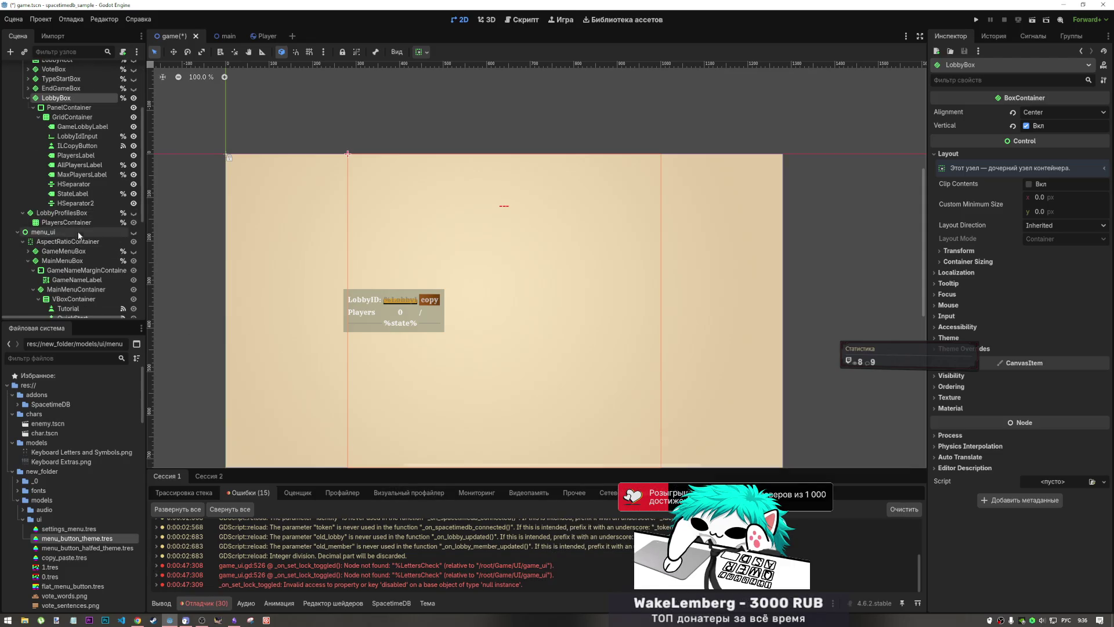
left_click(24, 213)
scroll(58, 173, "up", 3)
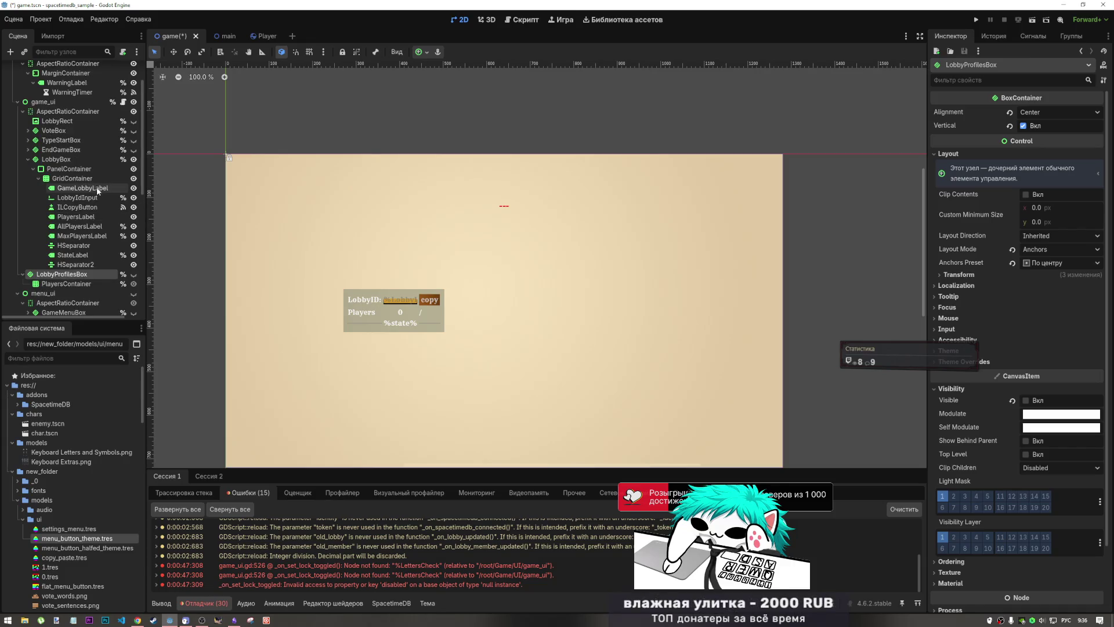
mouse_move(466, 569)
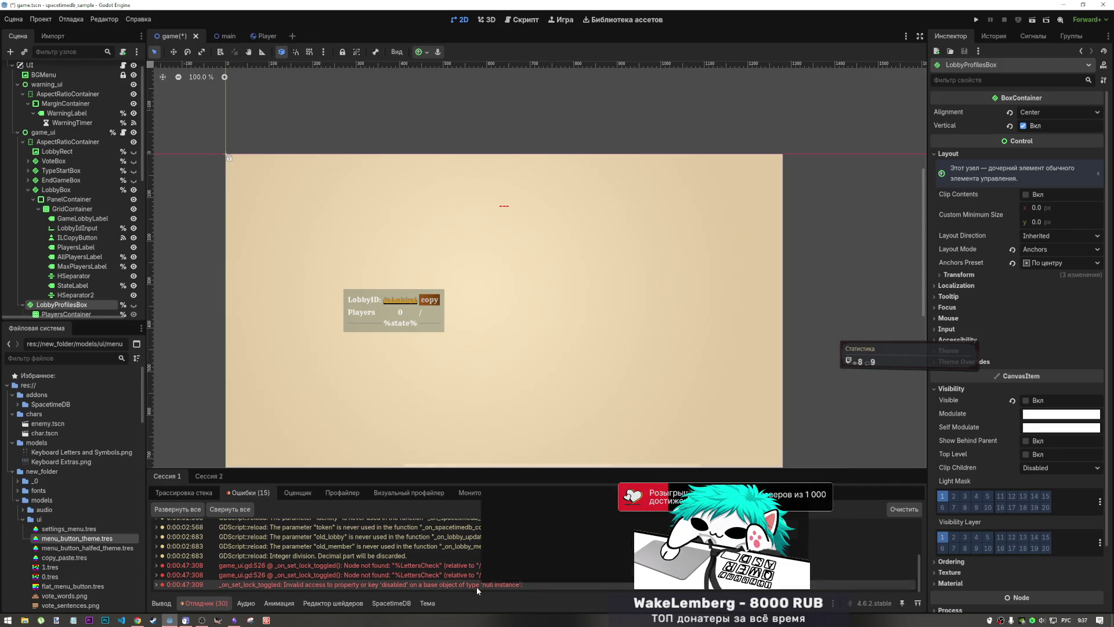
left_click(347, 584)
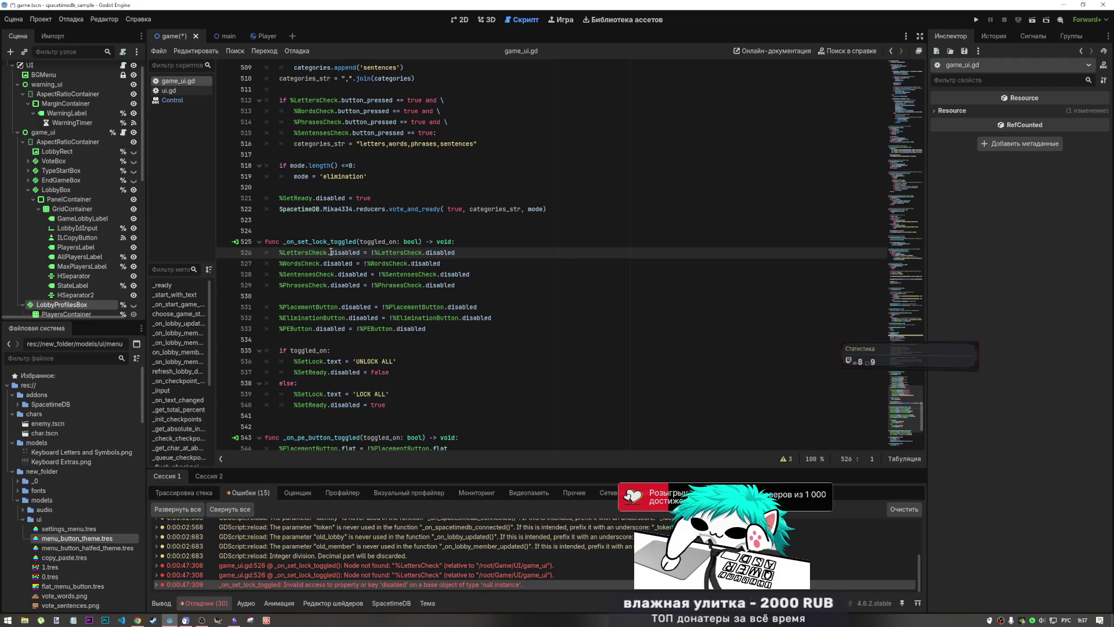
- Examine the %LettersCheck reference on line 526 and inspect the LobbyIdInput and ILCopyButton nodes
left_click(300, 252)
scroll(64, 208, "down", 2)
scroll(64, 174, "up", 3)
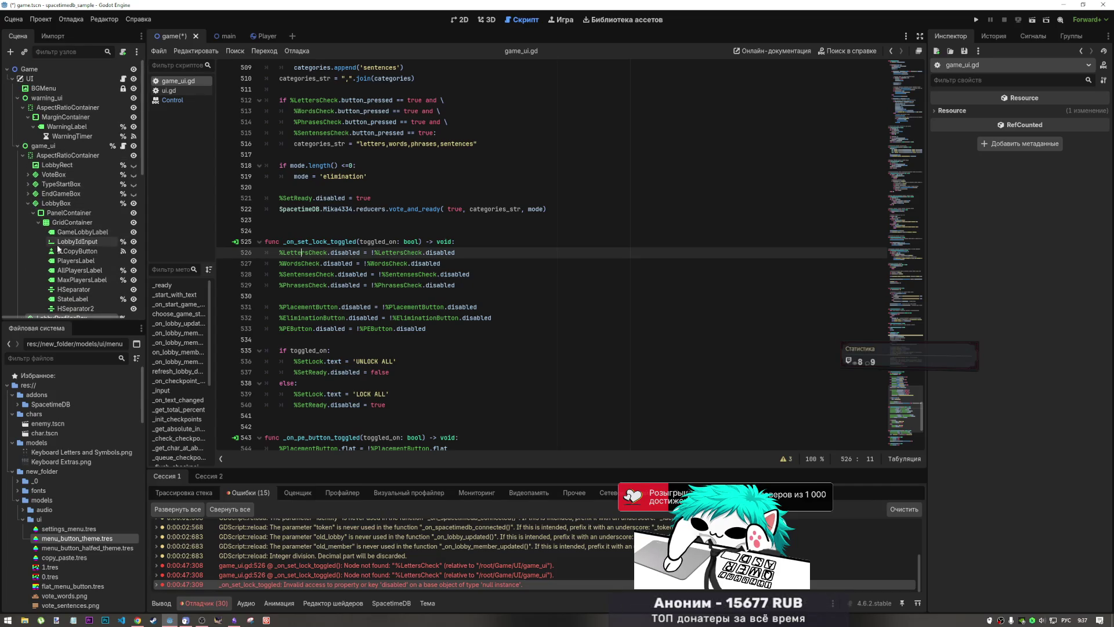
scroll(58, 227, "down", 3)
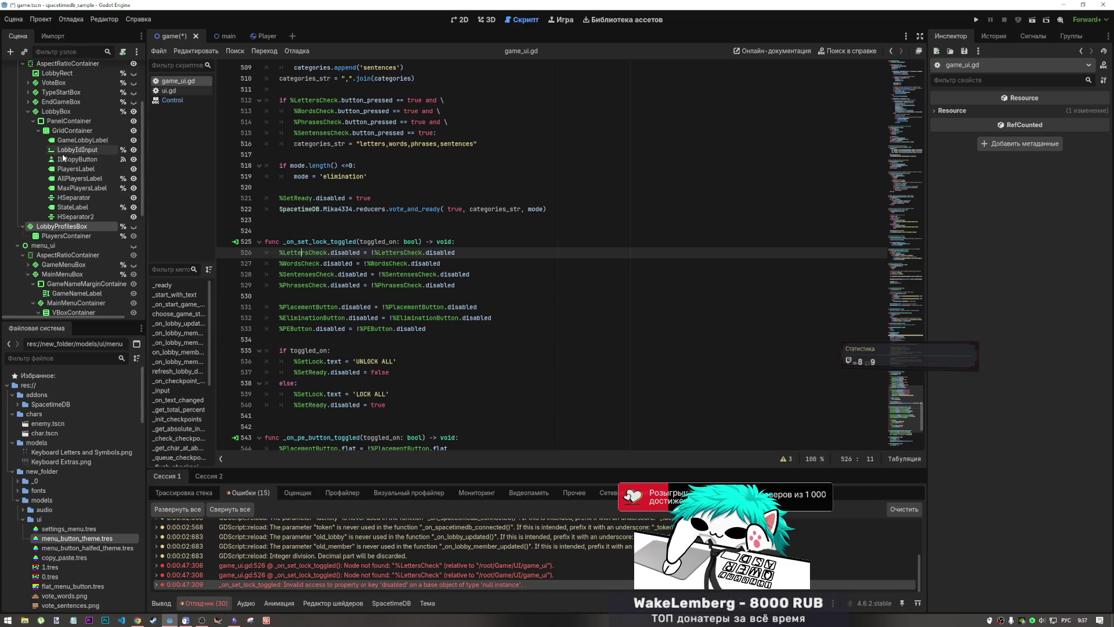
scroll(84, 197, "up", 2)
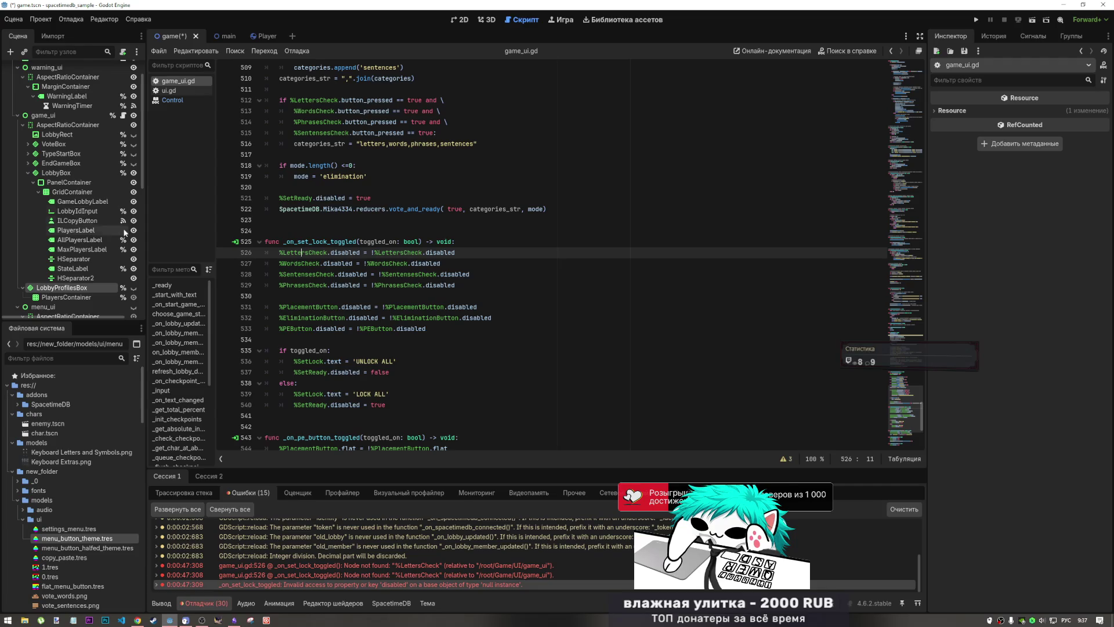
left_click(85, 222)
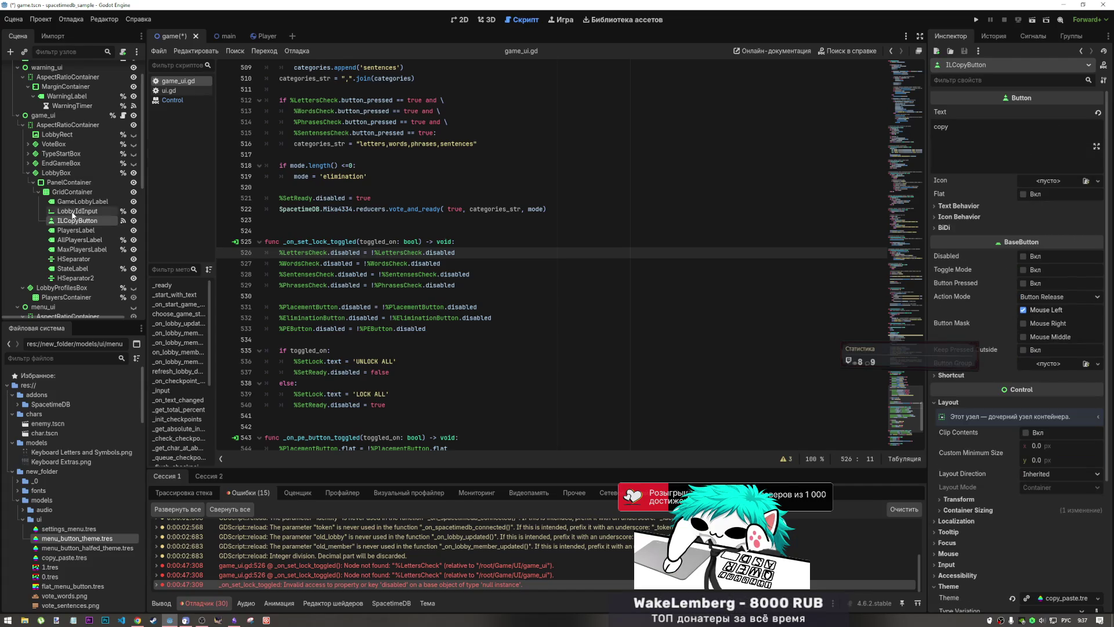
left_click(74, 212)
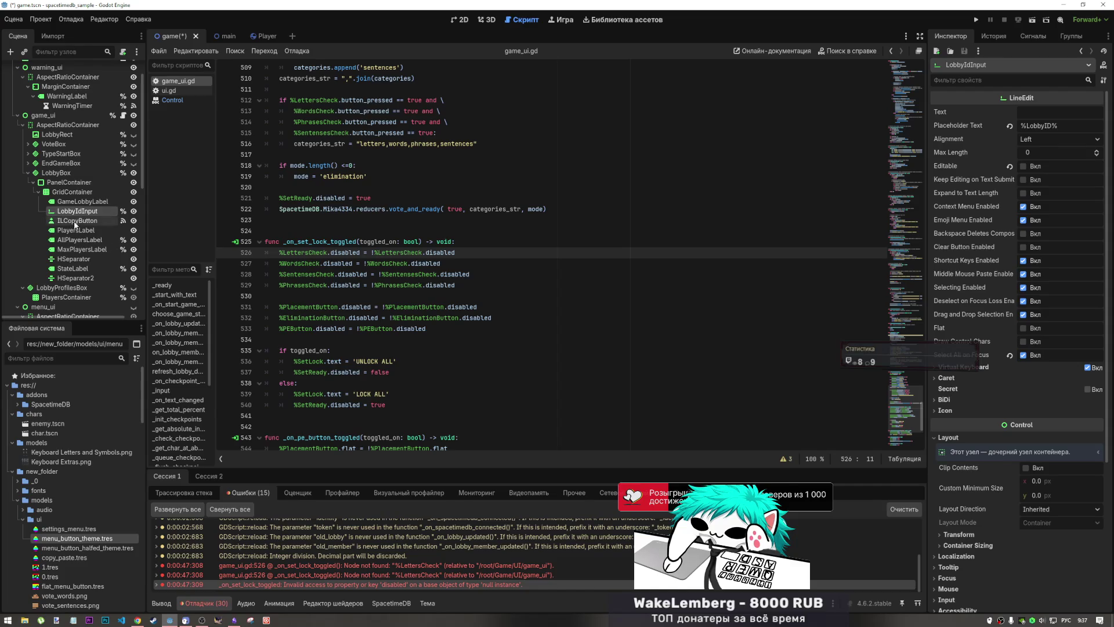
left_click(74, 221)
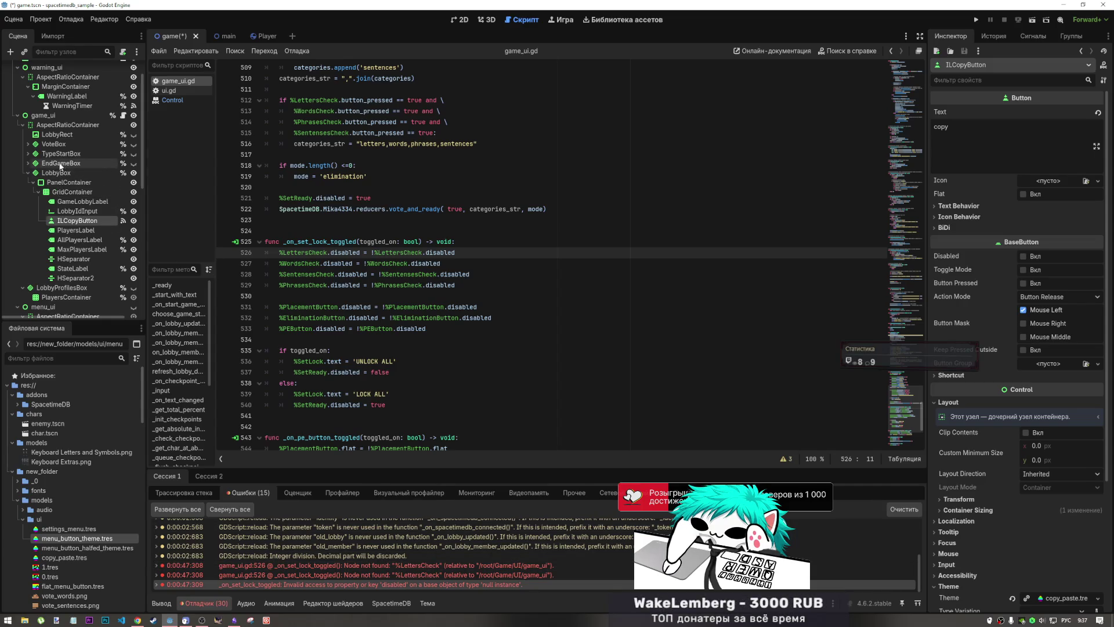
- Expand VoteBox to list its Words, Phrases, Sentenses and Letters check nodes, selecting WordsCheck
left_click(28, 144)
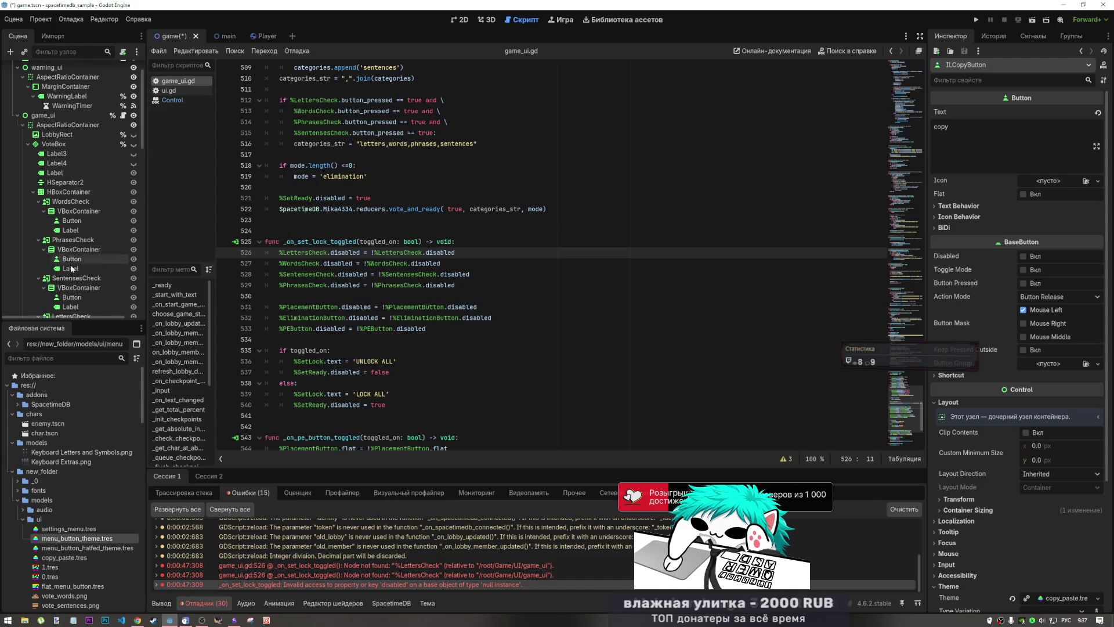
scroll(71, 266, "down", 3)
left_click(71, 225)
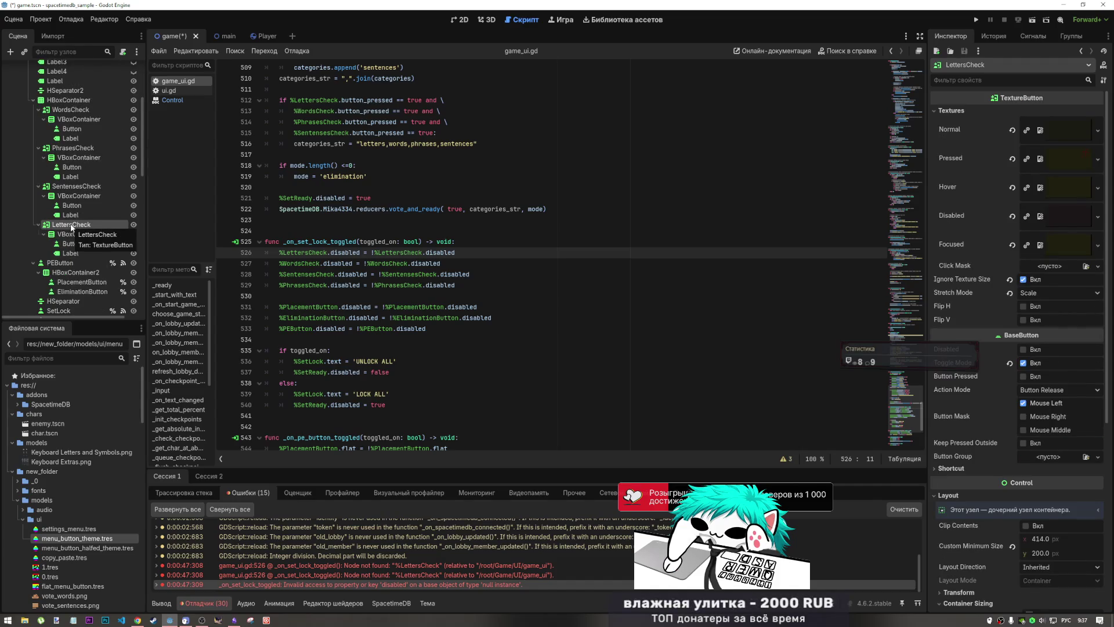
scroll(71, 227, "up", 2)
left_click(81, 141)
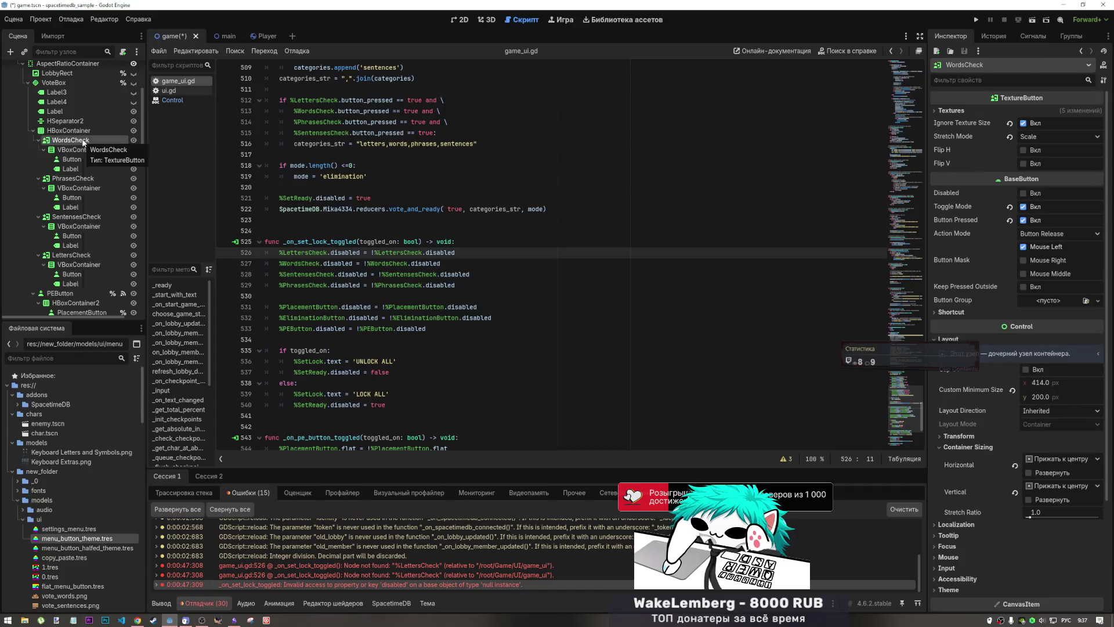
- Mark WordsCheck, PhrasesCheck, SentensesCheck and LettersCheck as 'Access as Unique Name'
right_click(86, 143)
left_click(140, 346)
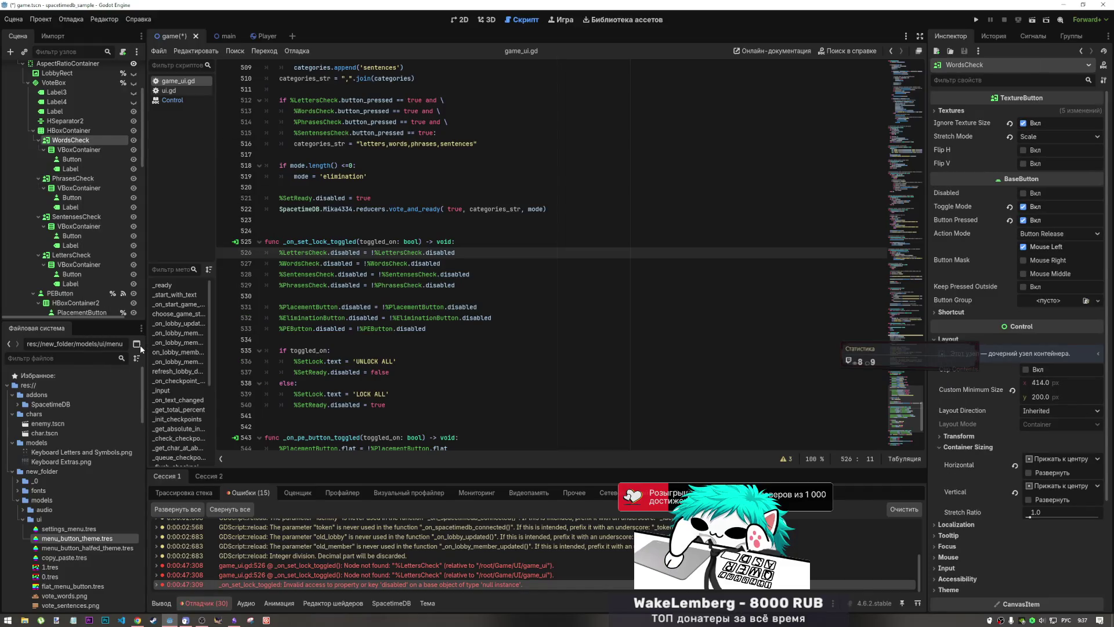
left_click(72, 179)
right_click(64, 180)
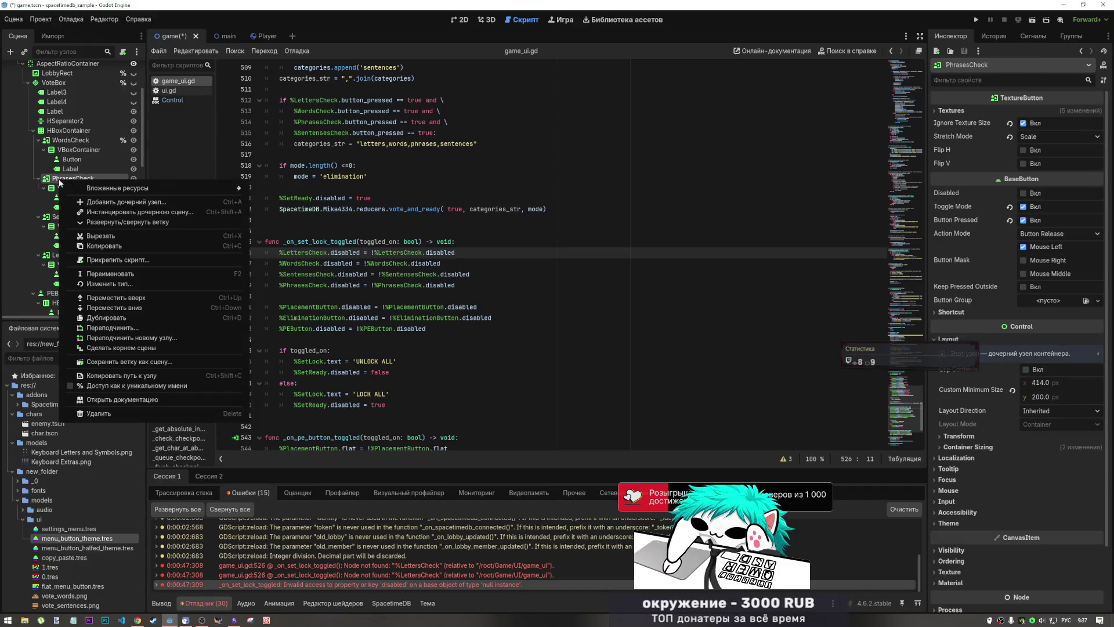
left_click(126, 382)
left_click(82, 217)
right_click(84, 218)
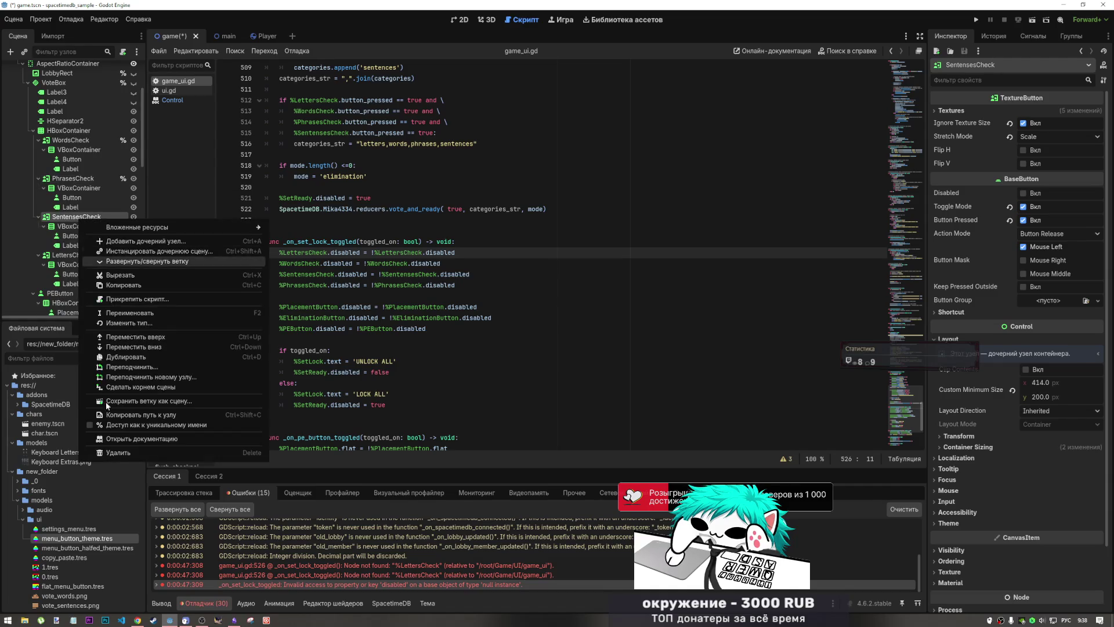
left_click(127, 426)
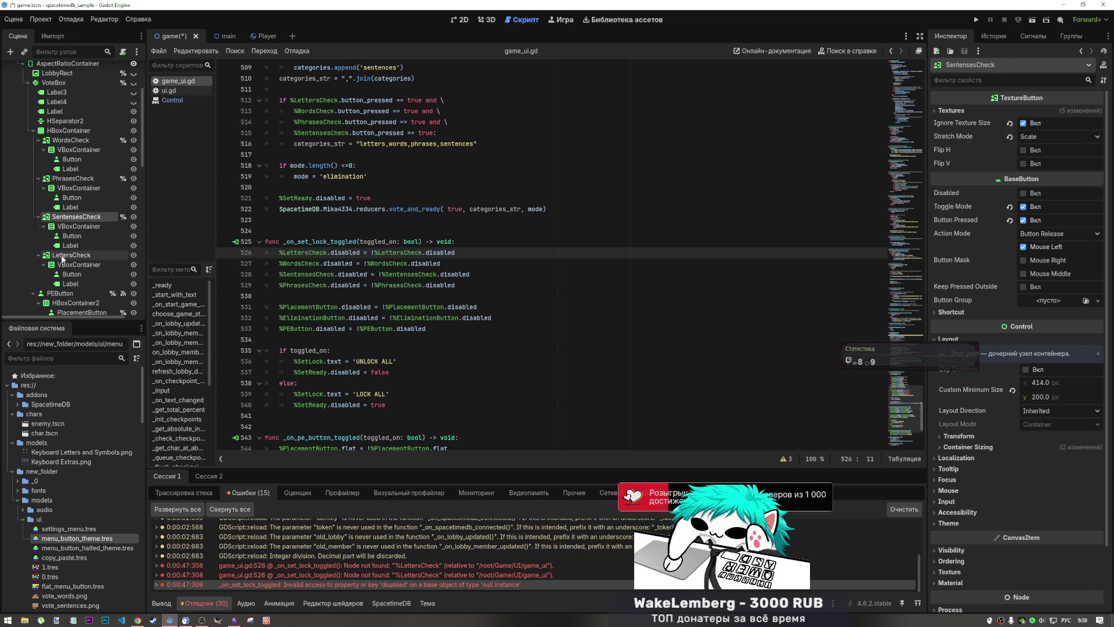
right_click(62, 258)
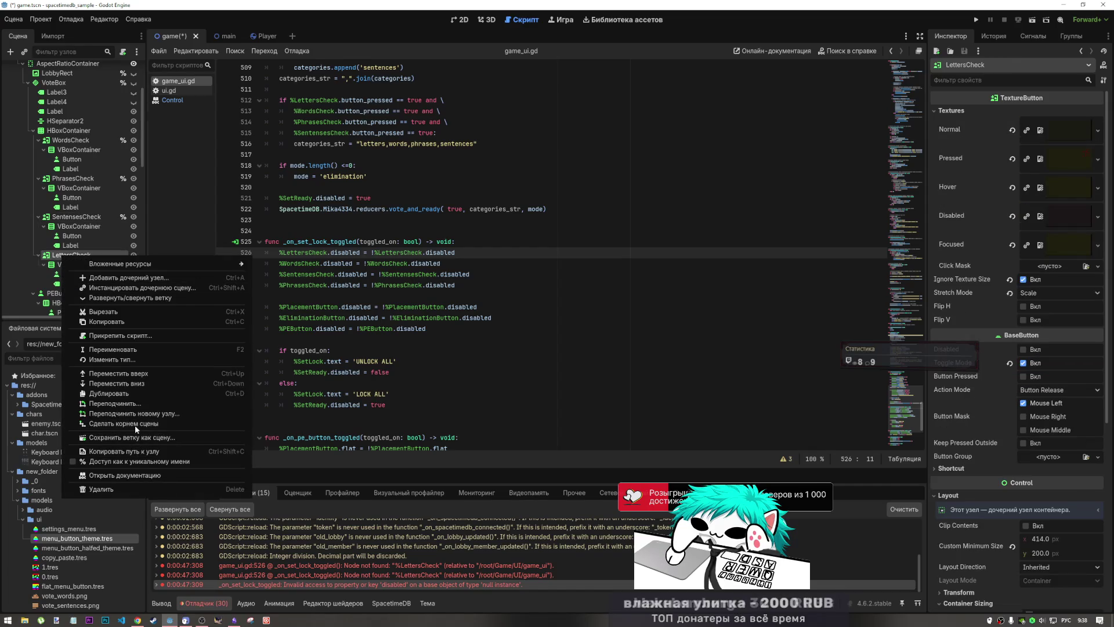
left_click(127, 462)
left_click(76, 216)
- Save the scene with Ctrl+S and run the project with F5
key("ctrl+s")
scroll(112, 213, "up", 3)
scroll(112, 203, "down", 2)
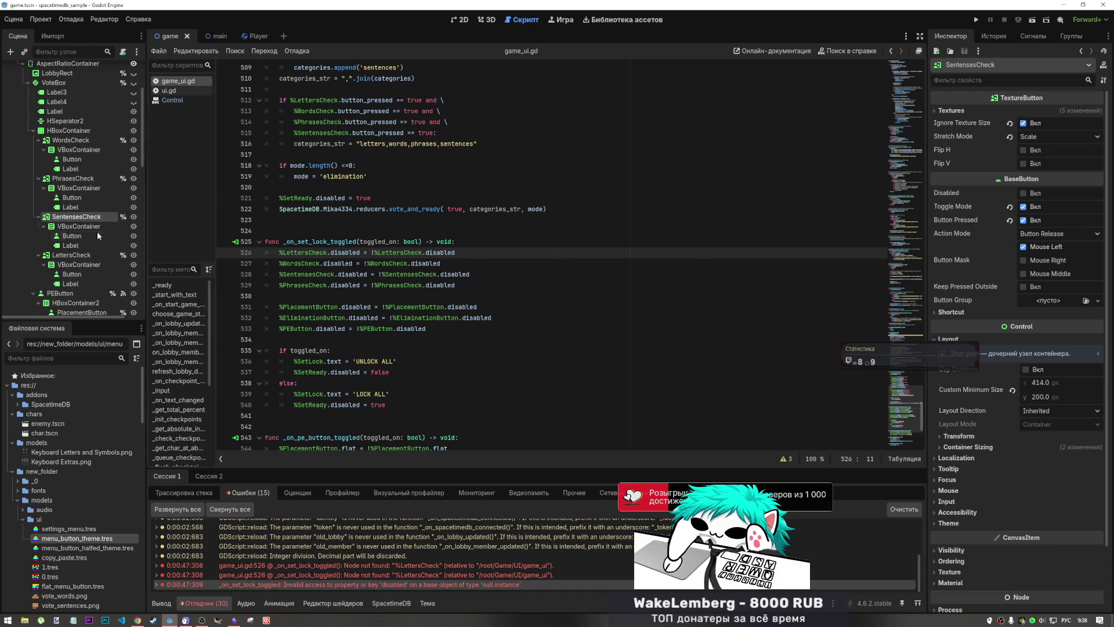
scroll(98, 234, "up", 2)
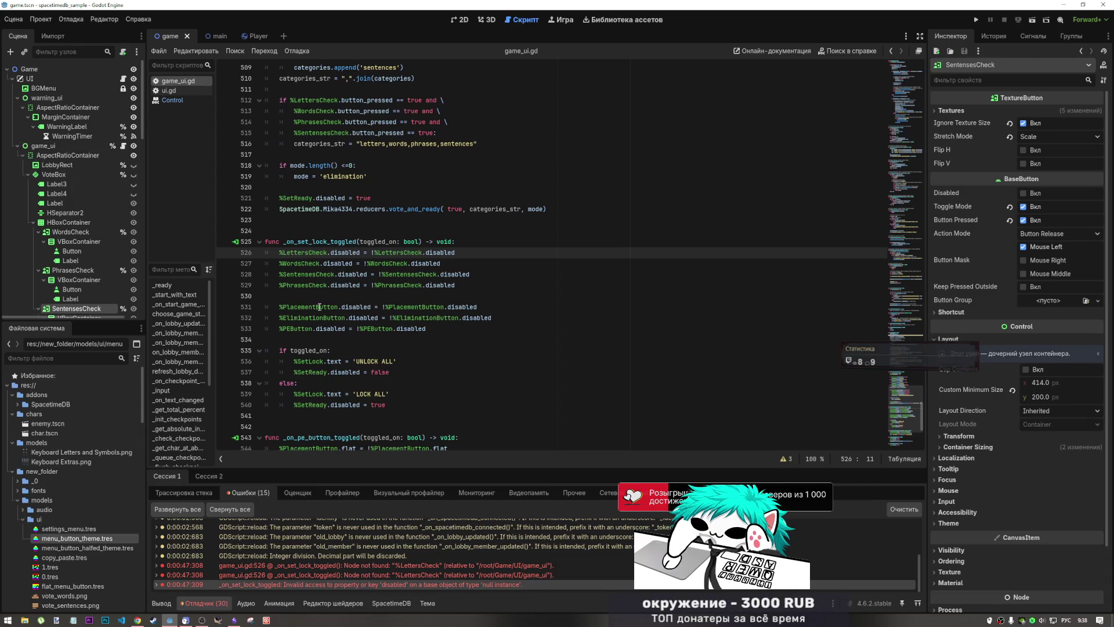
scroll(87, 192, "down", 10)
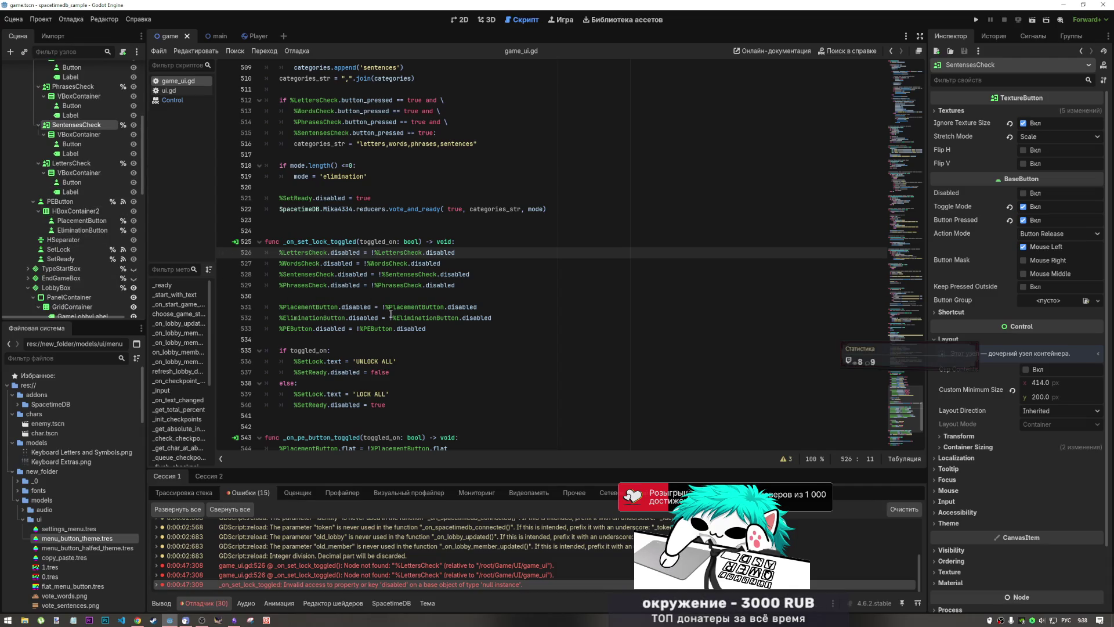
scroll(379, 330, "down", 2)
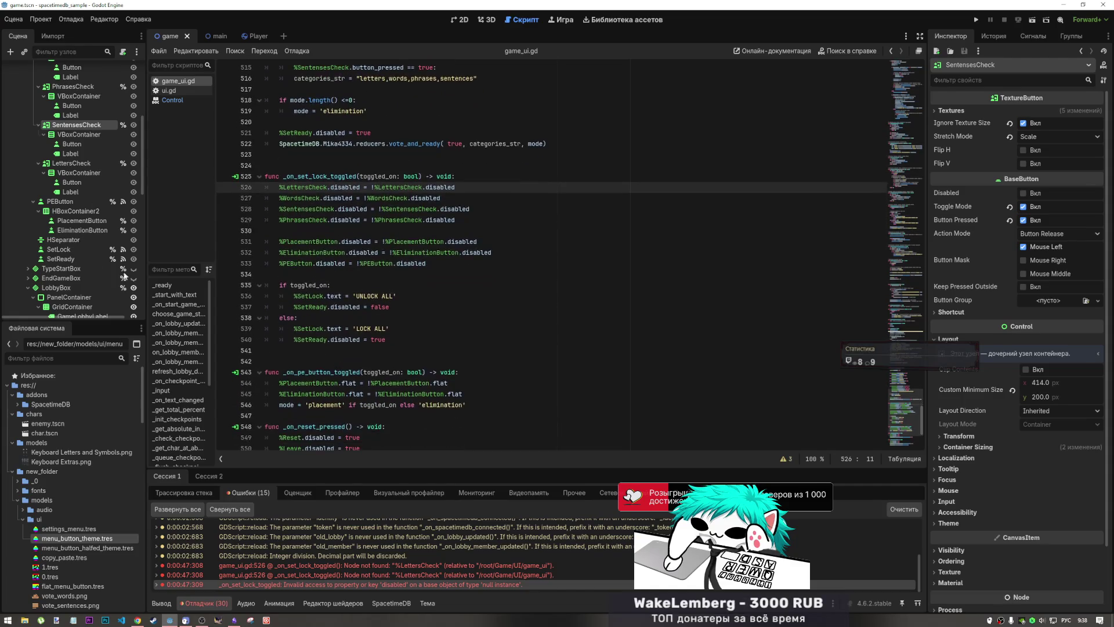
scroll(84, 212, "up", 10)
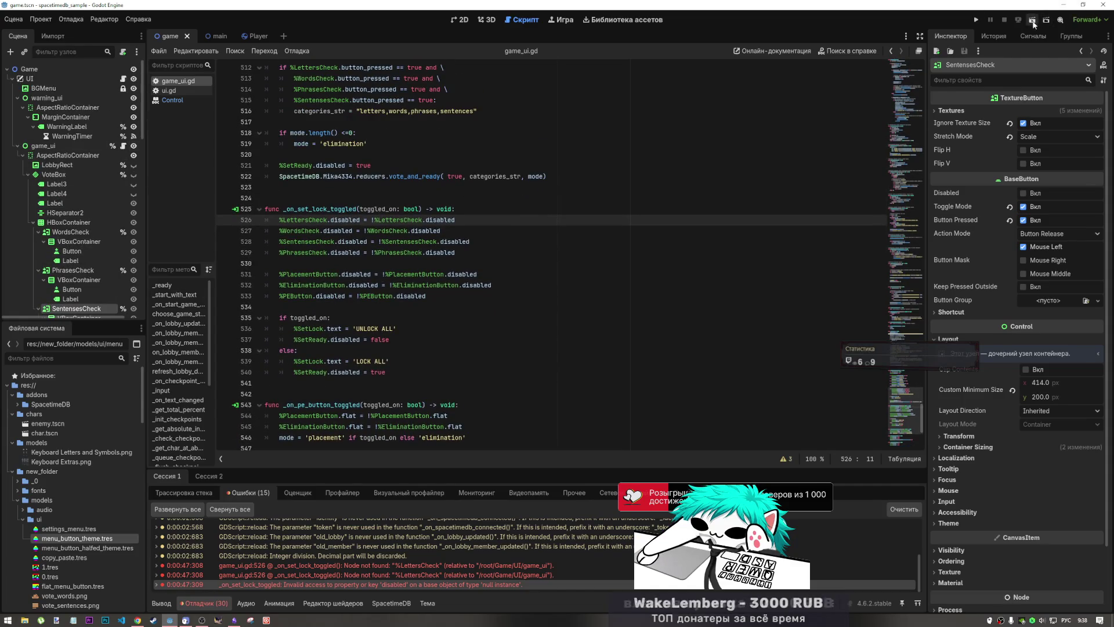
key("F5")
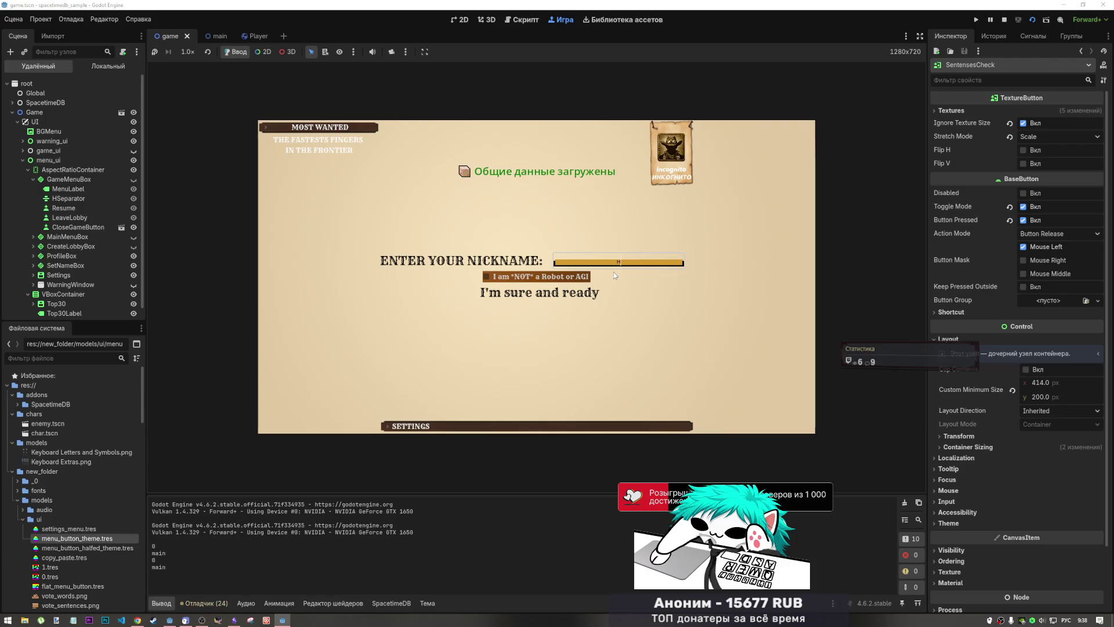
- Pass the robot checkbox and 'I'm sure and ready' in both game windows, enlarging the second
left_click(488, 277)
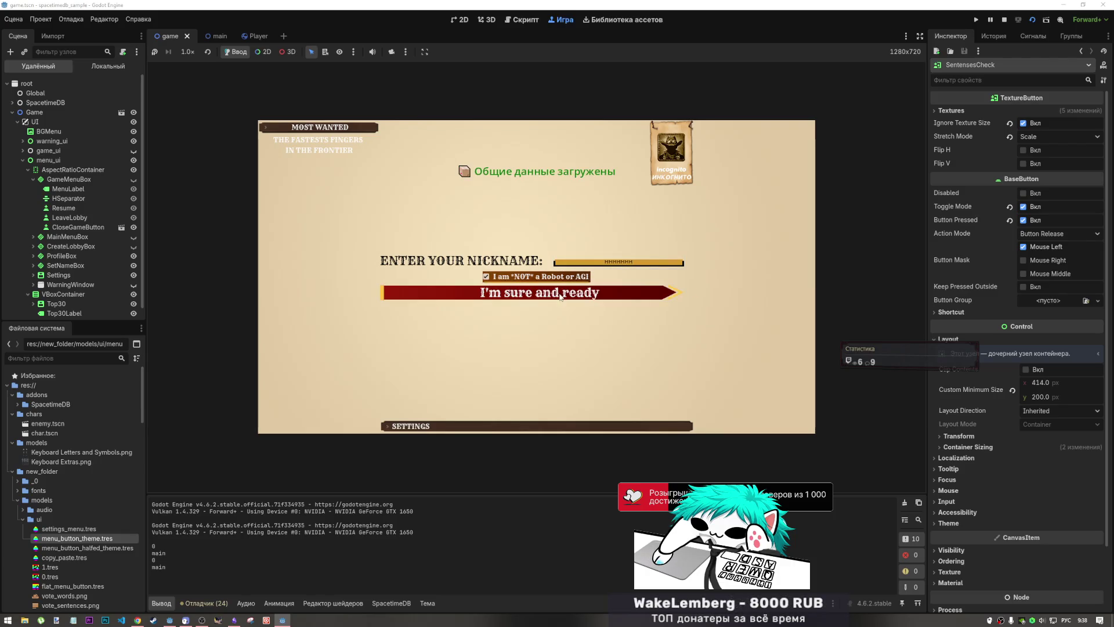
left_click(560, 293)
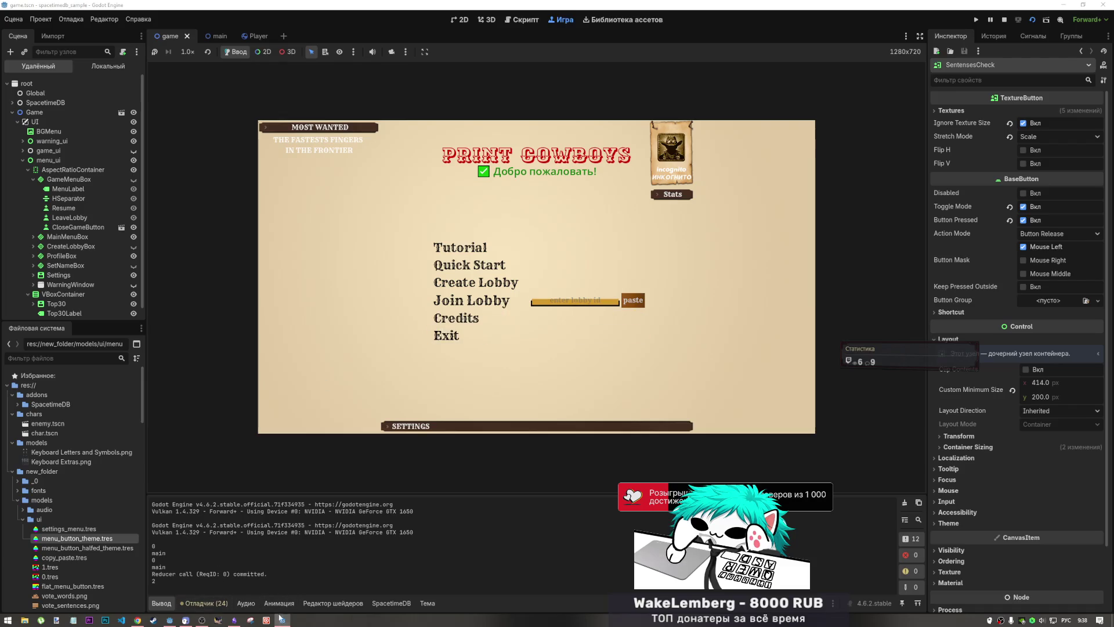
mouse_move(282, 621)
left_click(282, 588)
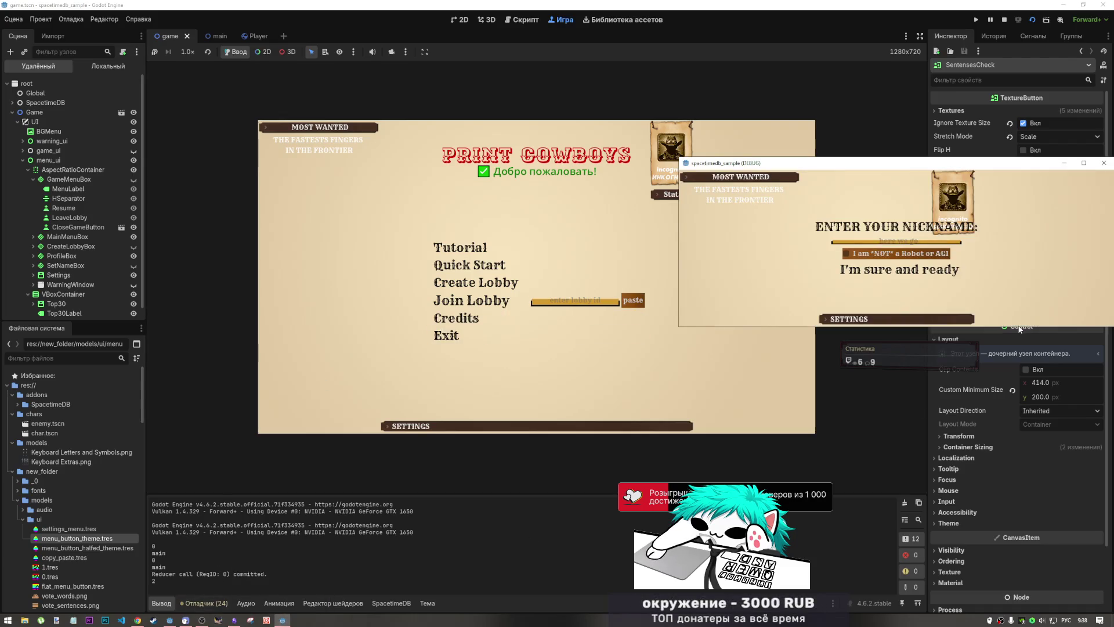
left_click_drag(1020, 326, 1021, 424)
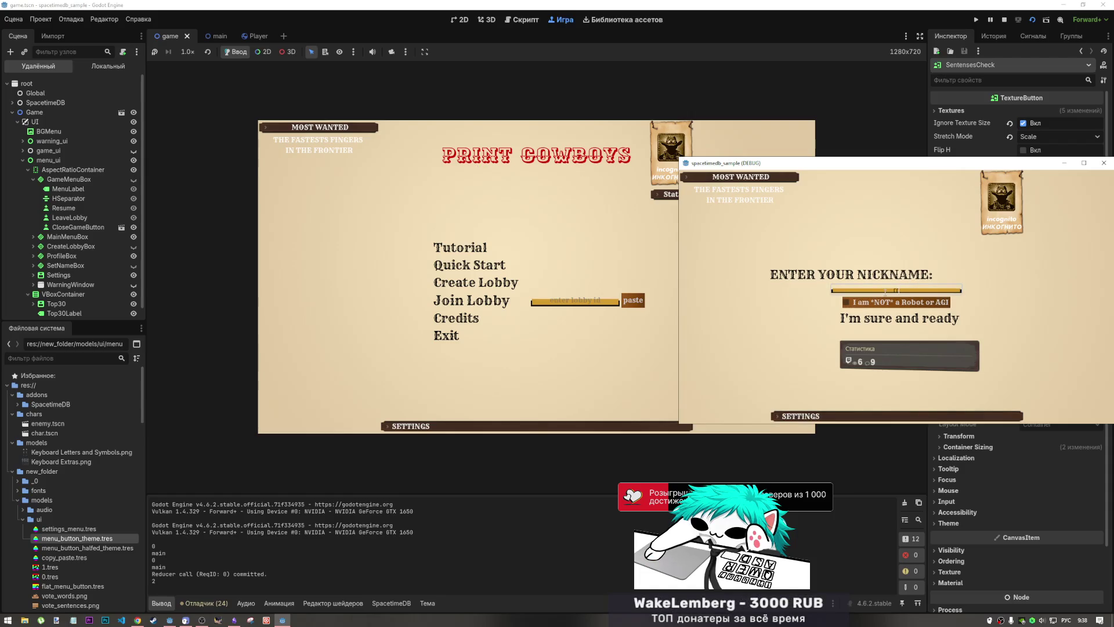
left_click(897, 302)
left_click(892, 317)
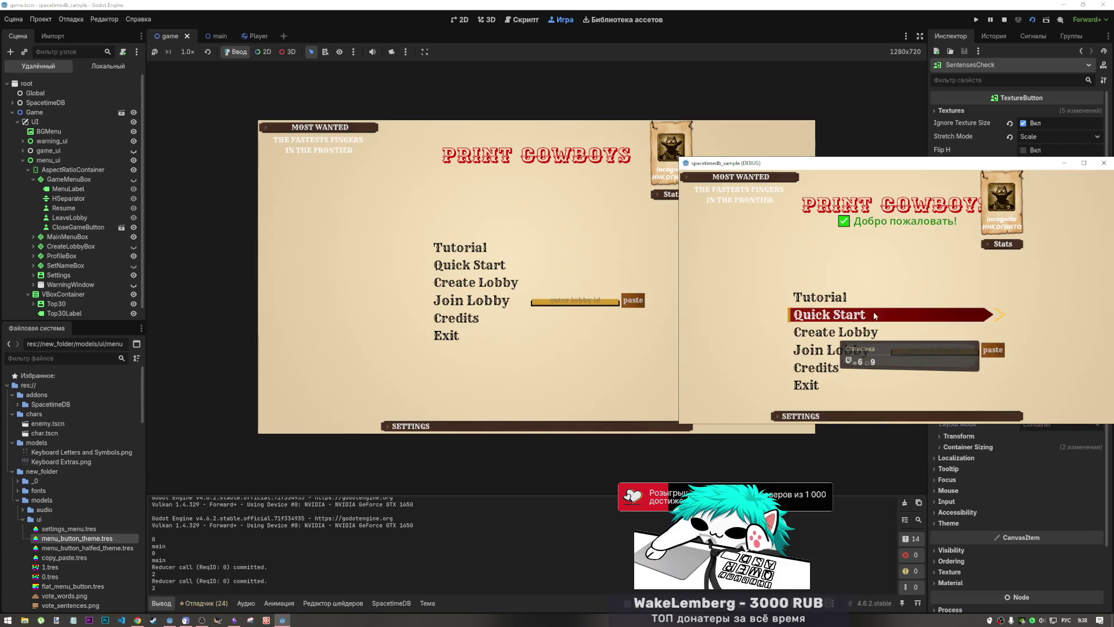
- Create a lobby in the second instance and join it from the first using the pasted ID
left_click(842, 337)
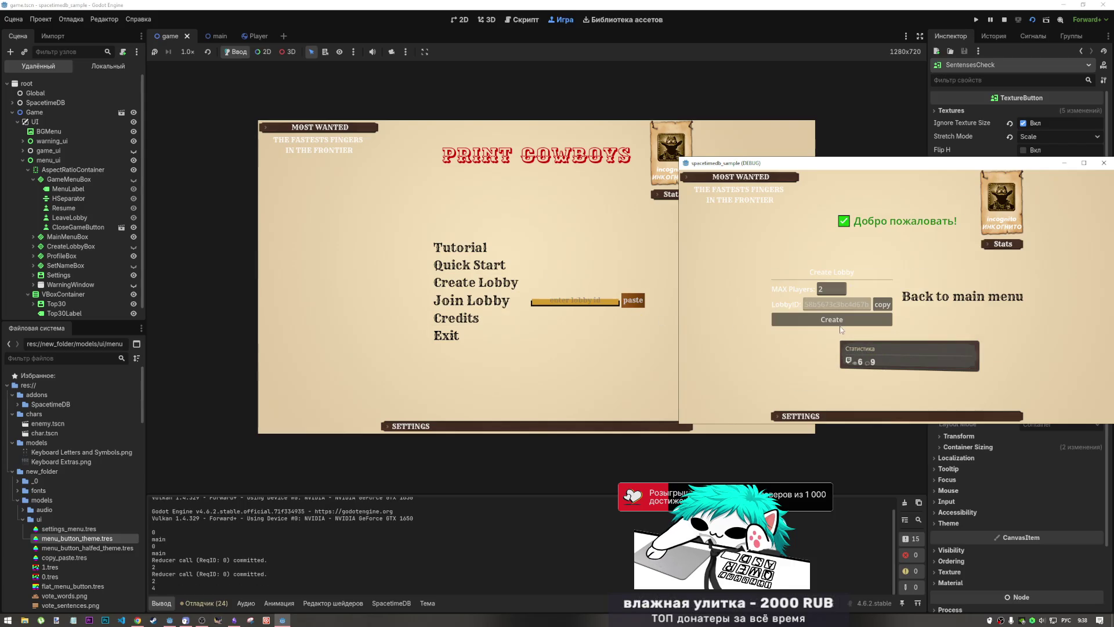
left_click(831, 319)
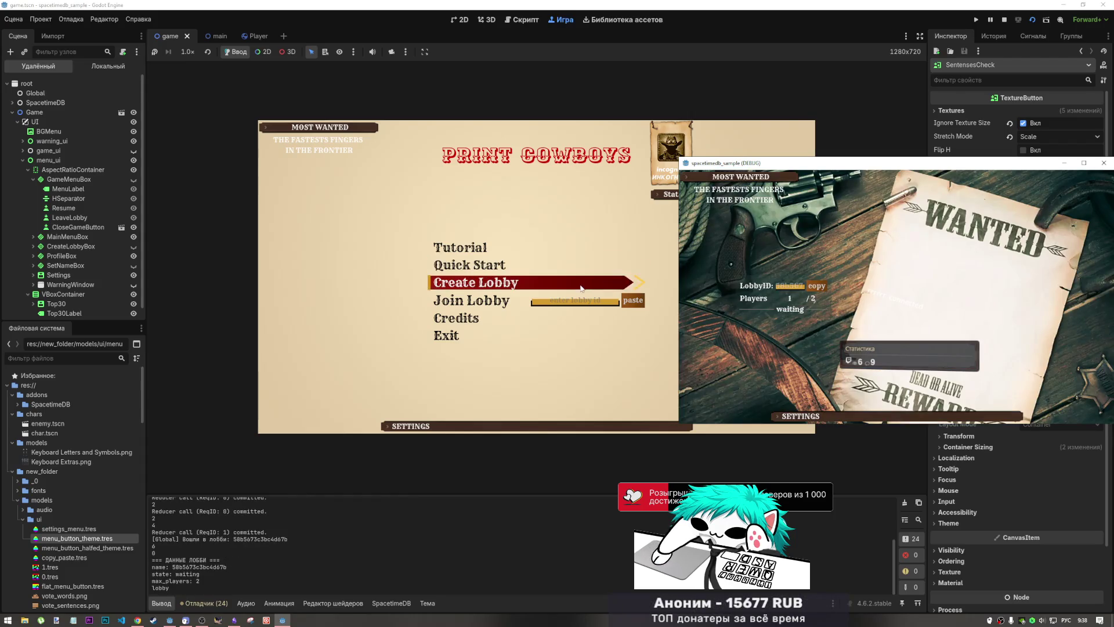
left_click(569, 300)
left_click(634, 300)
left_click(492, 301)
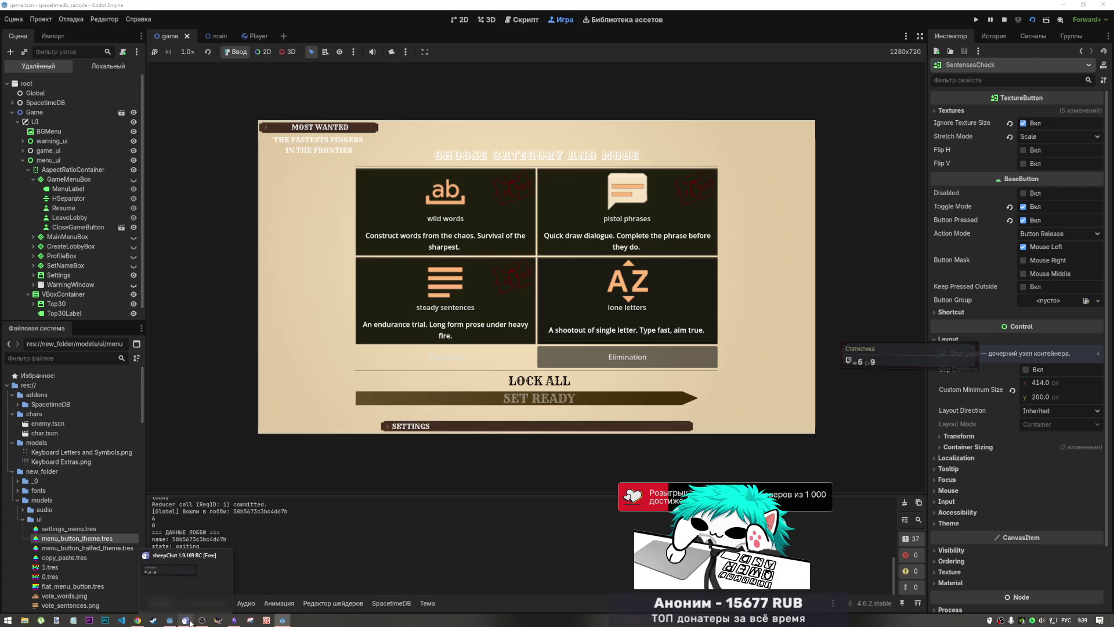
- Lock all categories and set ready in both game instances
mouse_move(206, 618)
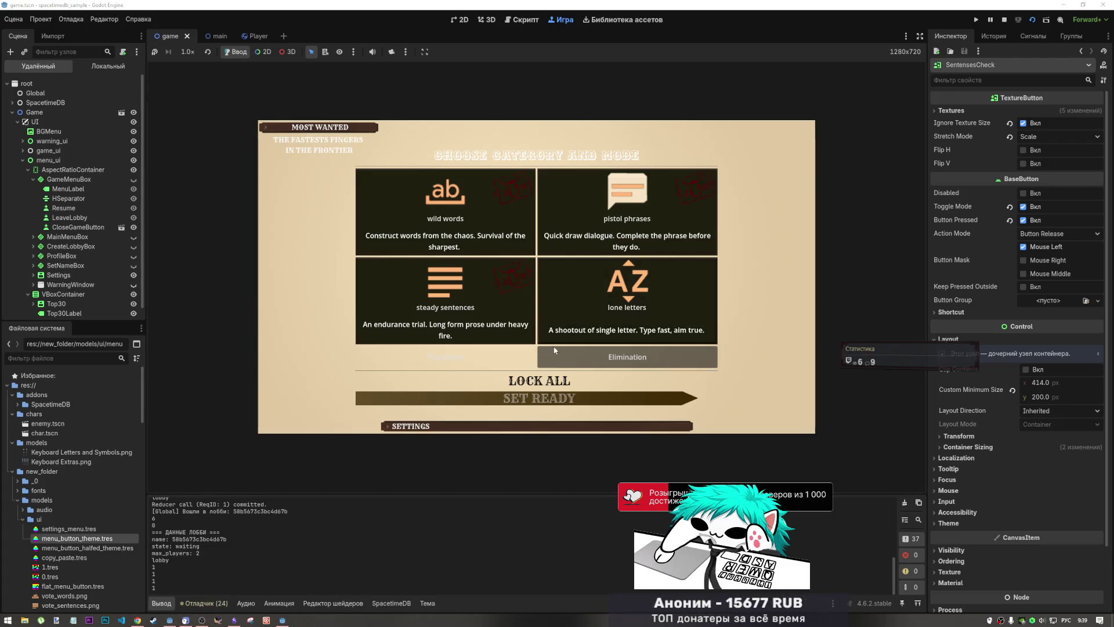
left_click(554, 381)
left_click(556, 406)
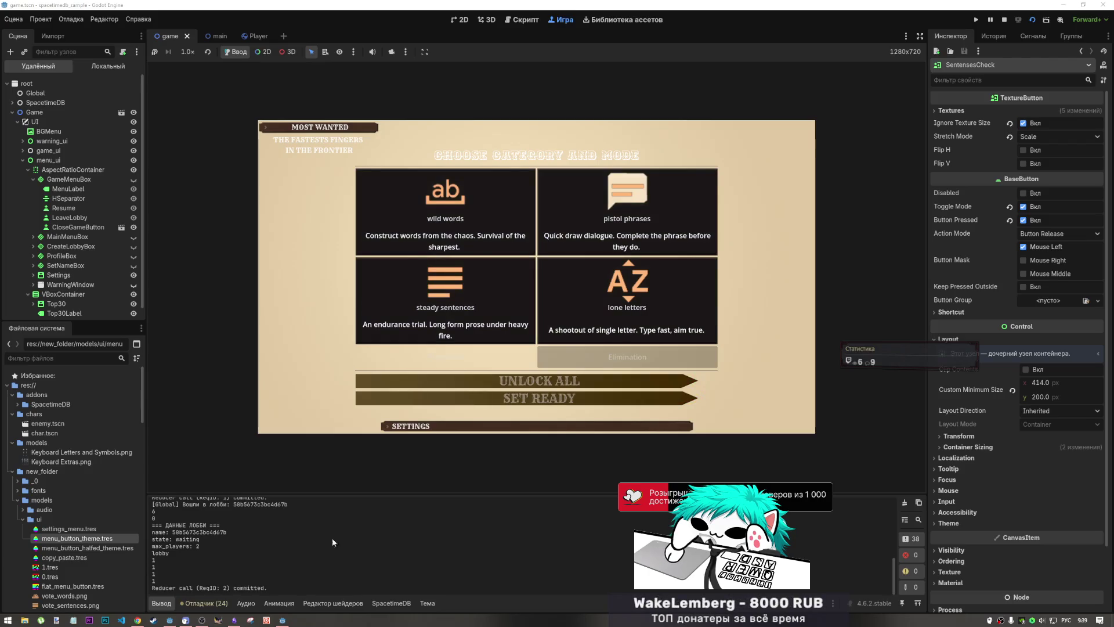
left_click(282, 620)
left_click(897, 401)
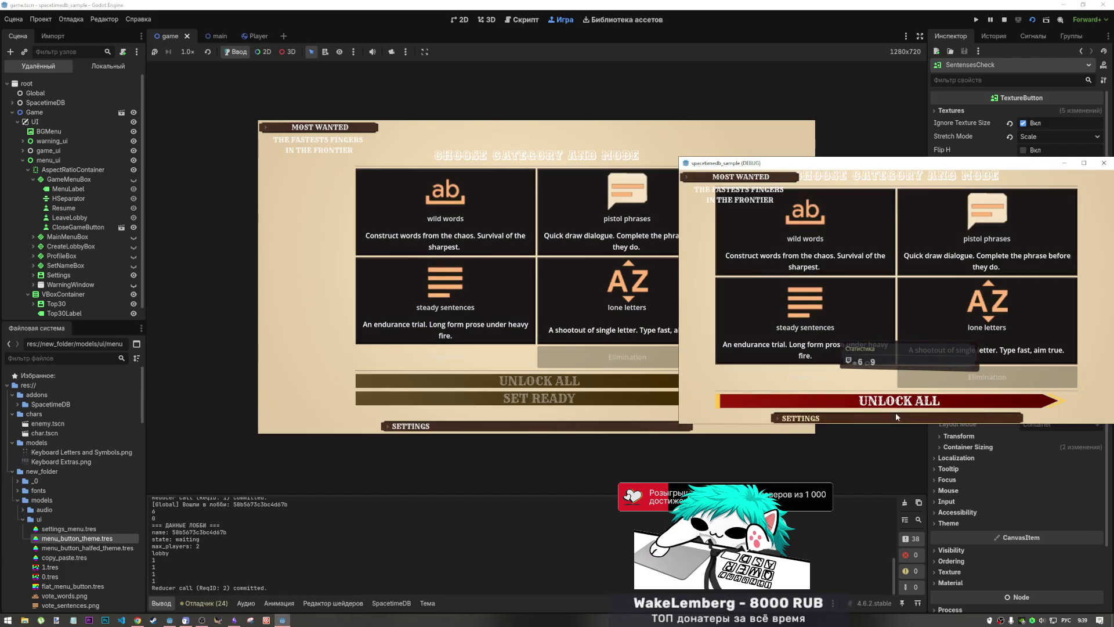
left_click_drag(895, 423, 895, 469)
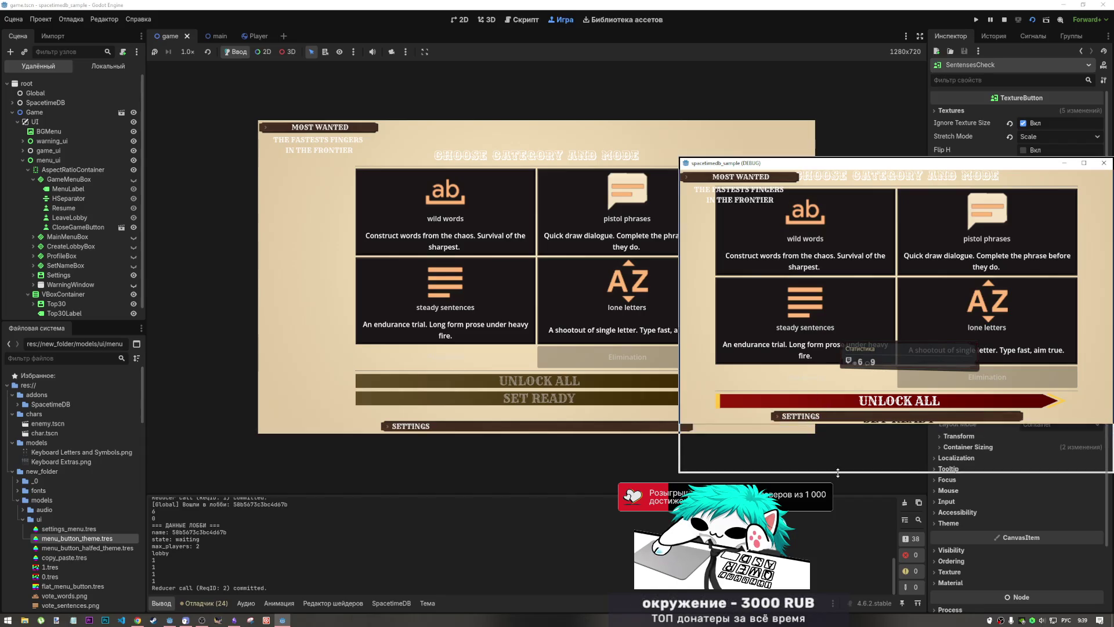
left_click(873, 440)
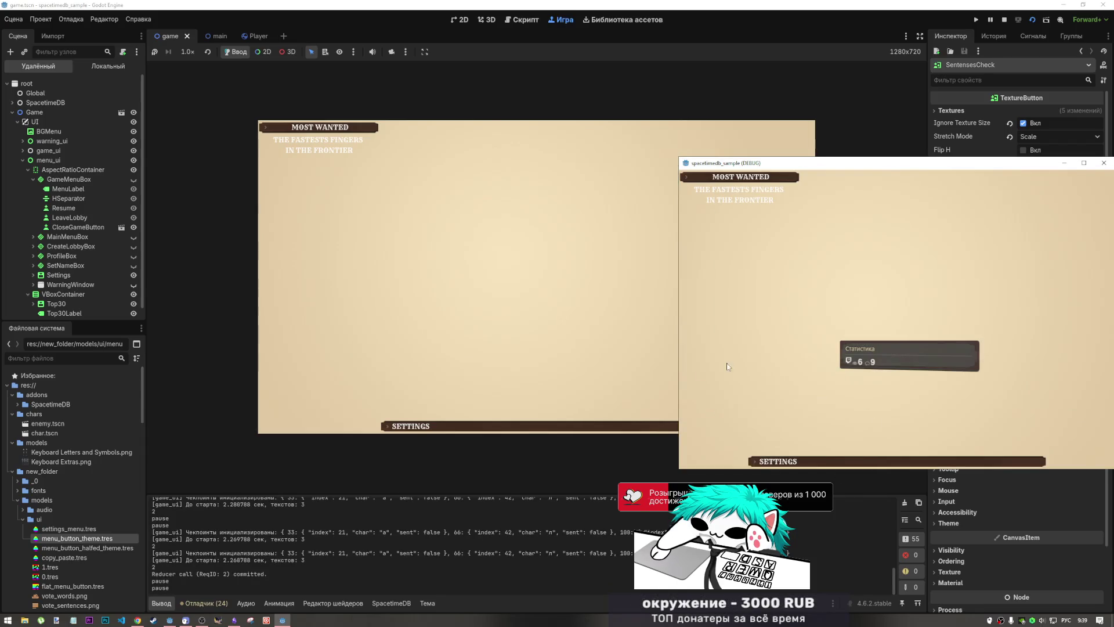
- Switch the keyboard layout in the Game view and type the match's Russian phrases
left_click(455, 219)
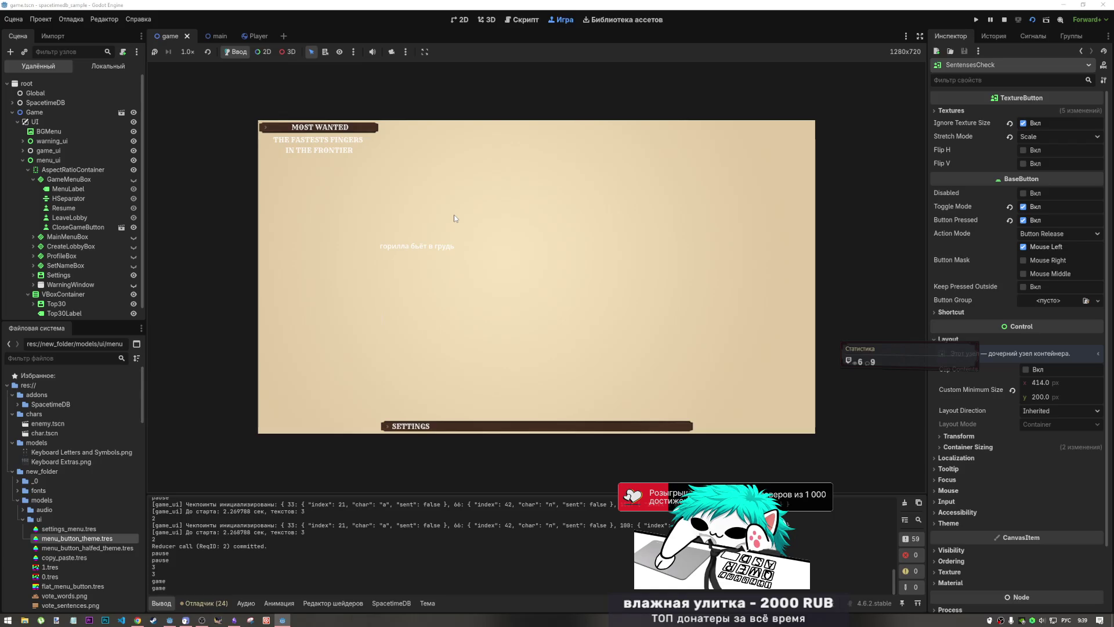
key("alt+shift")
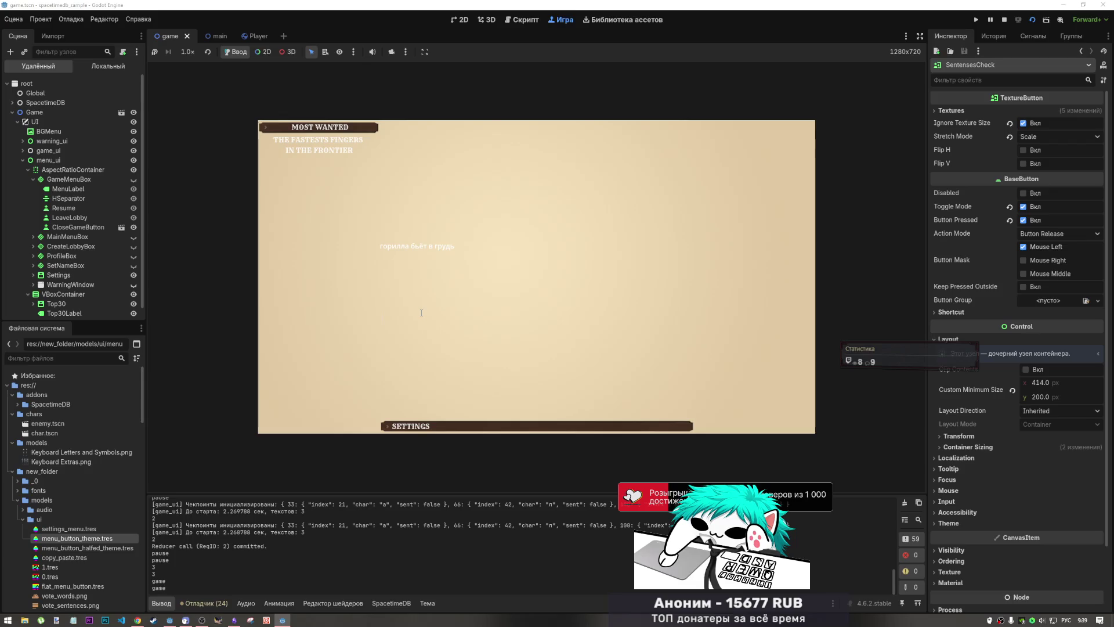
type("р")
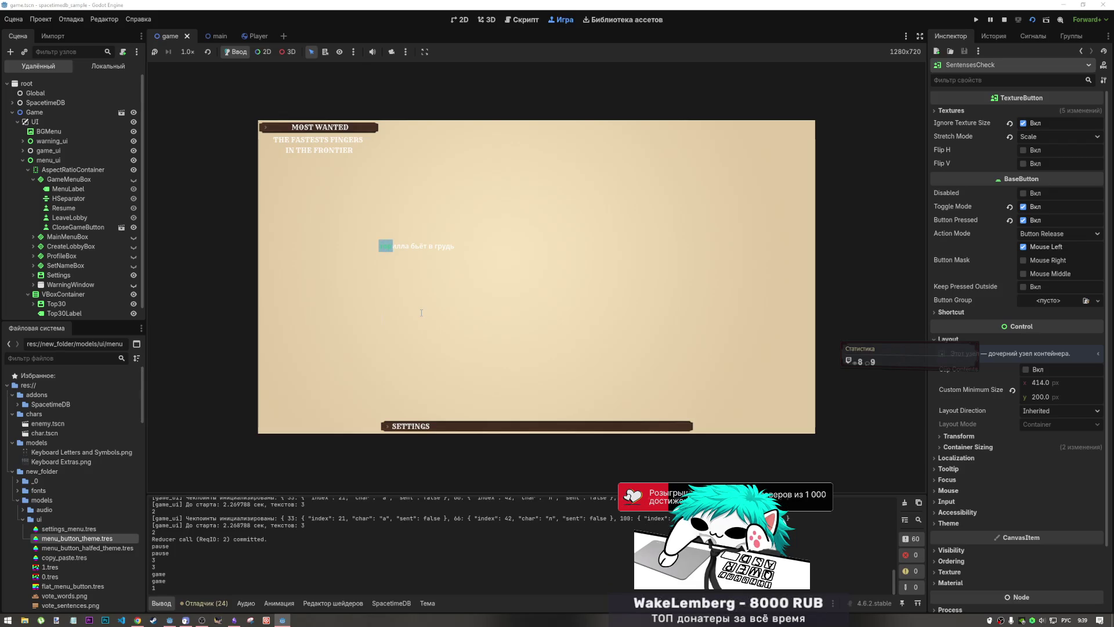
type("л")
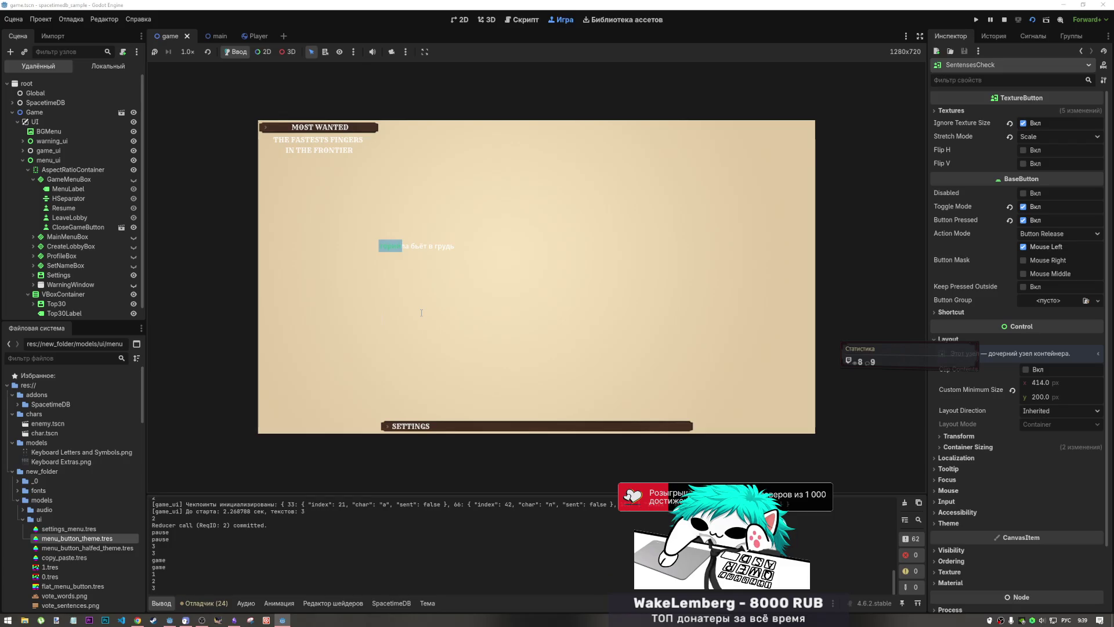
type(" б")
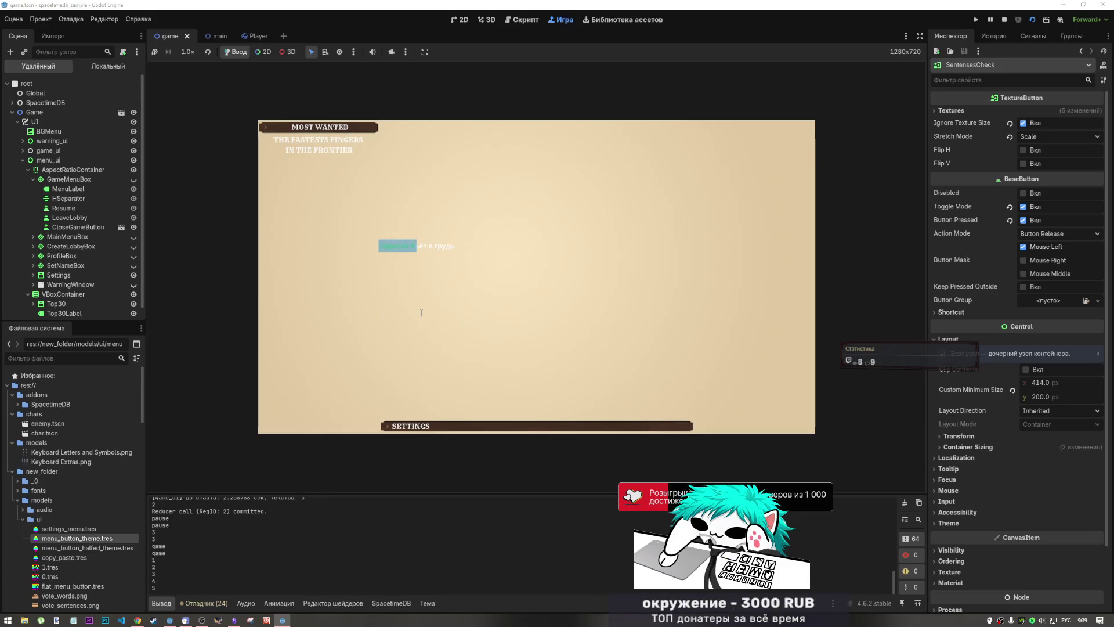
type("ьё")
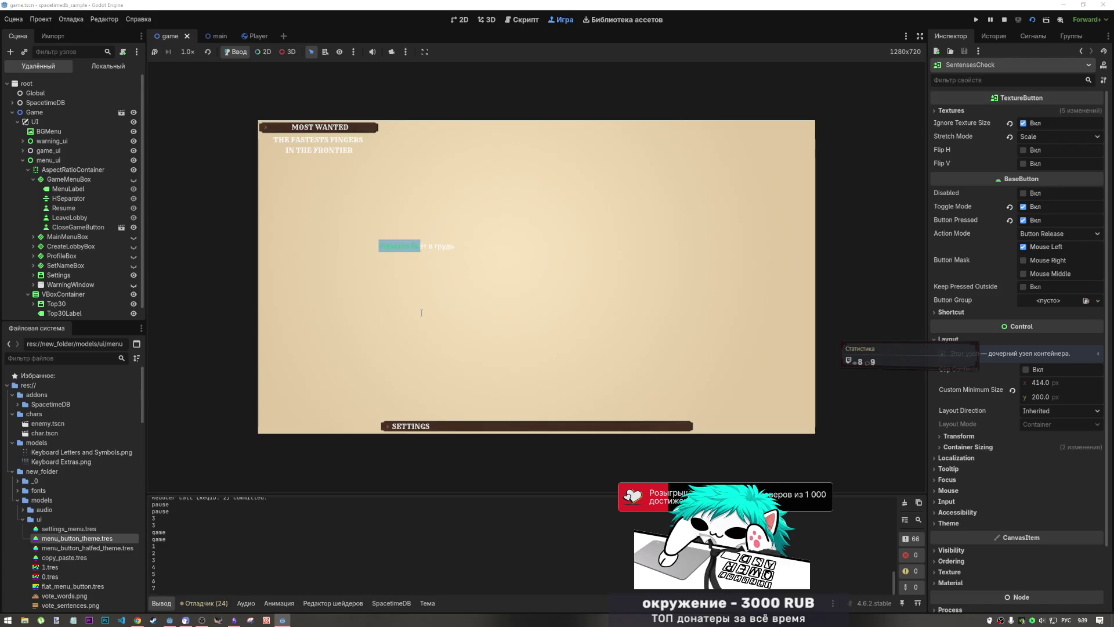
type("т в гр")
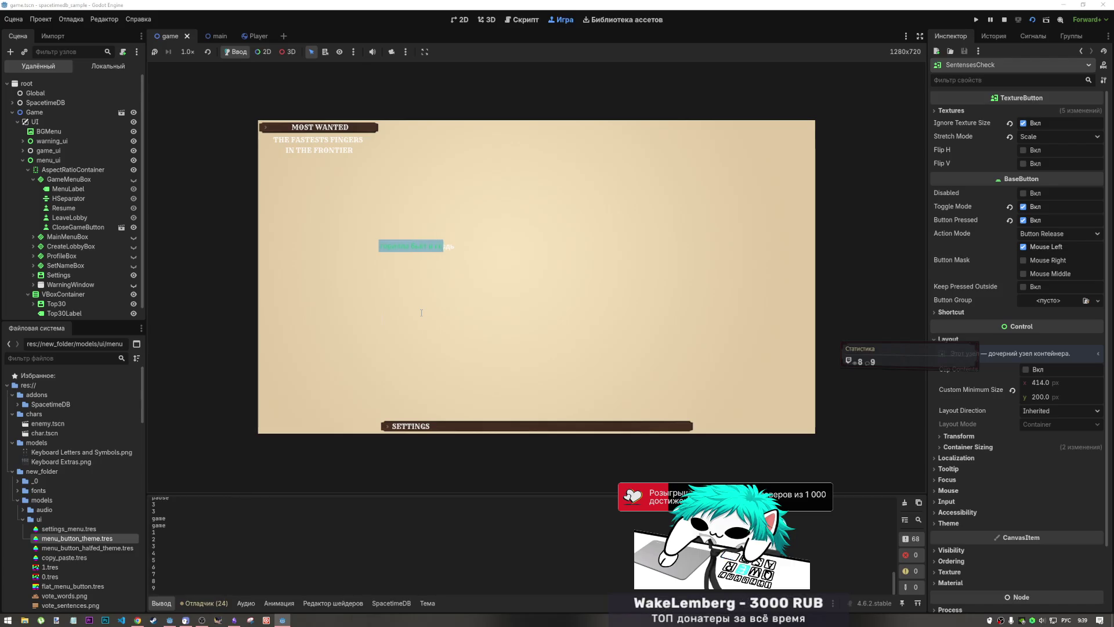
type("ькапитан с")
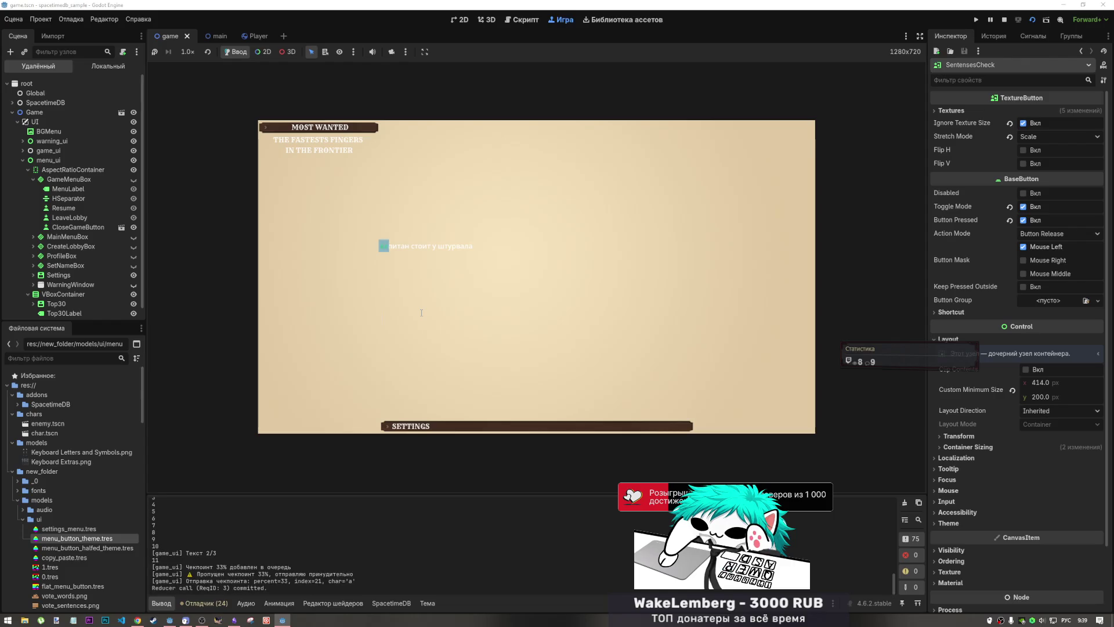
type("ти")
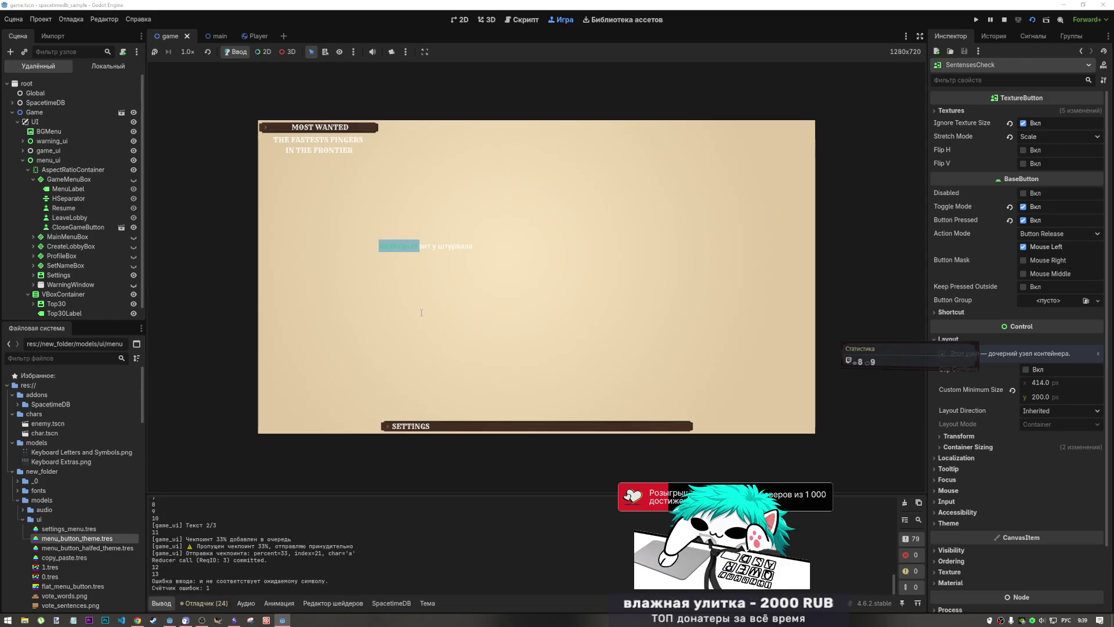
type("оит у ")
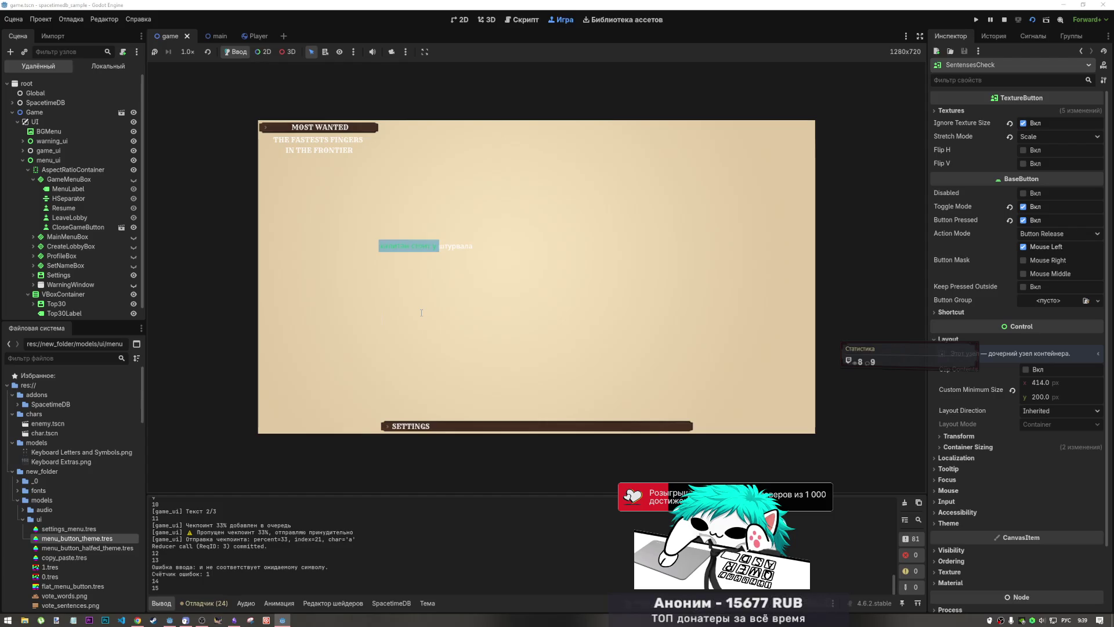
type("урвала")
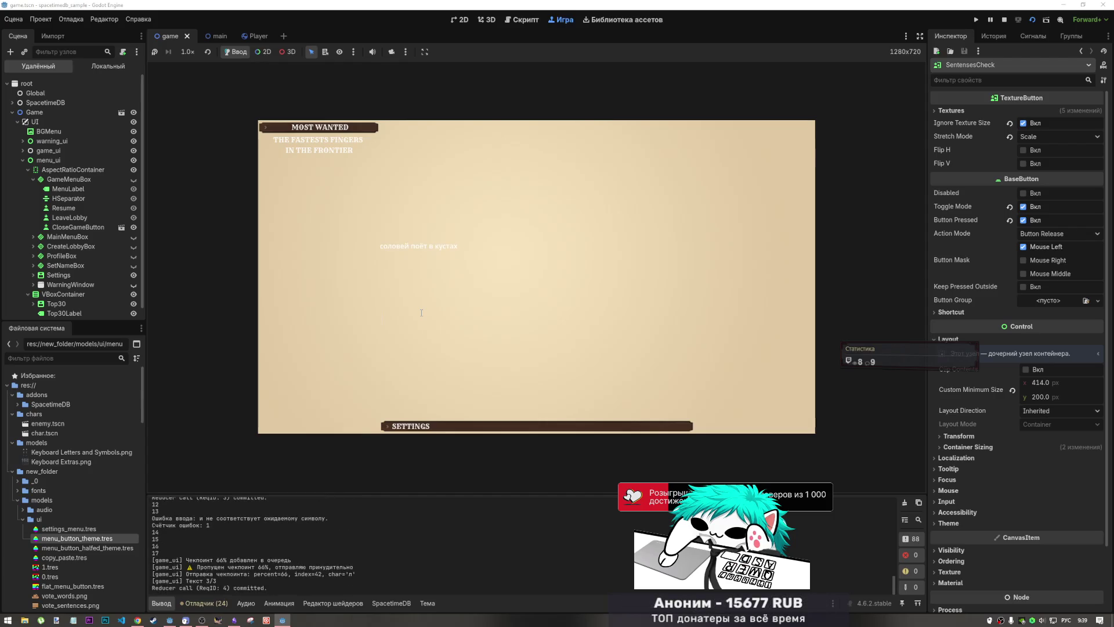
type("соловей")
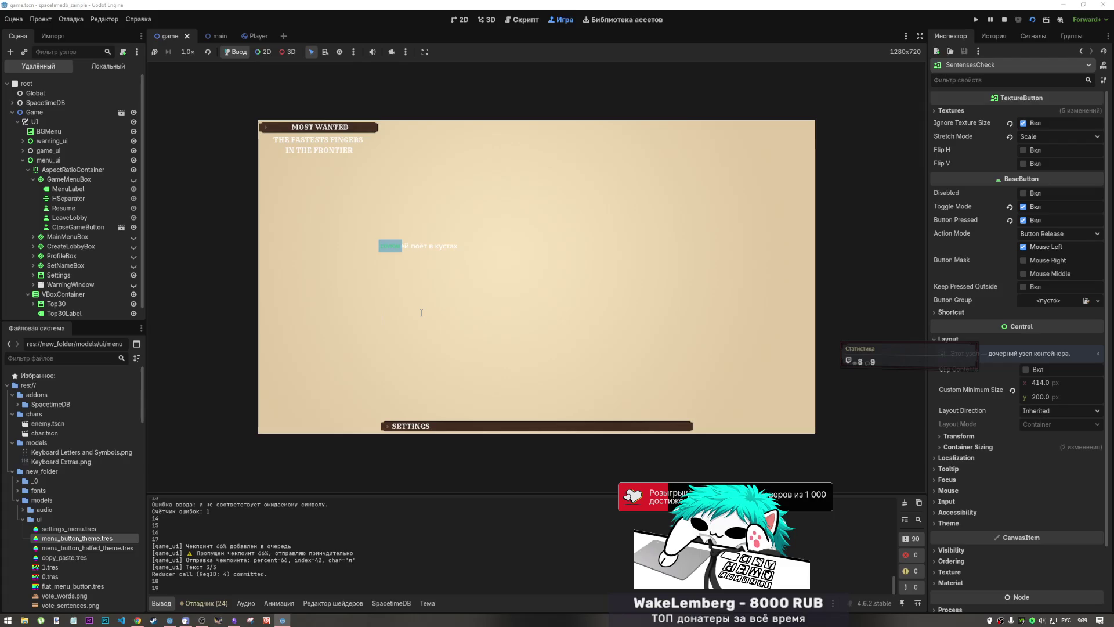
type("поёт в ку")
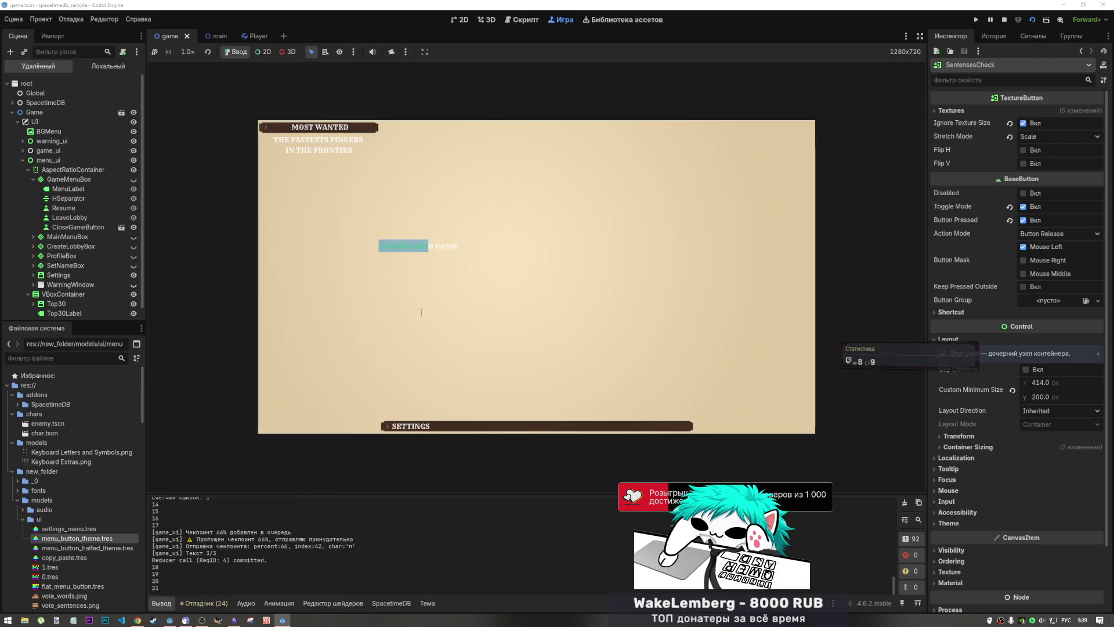
type("ст")
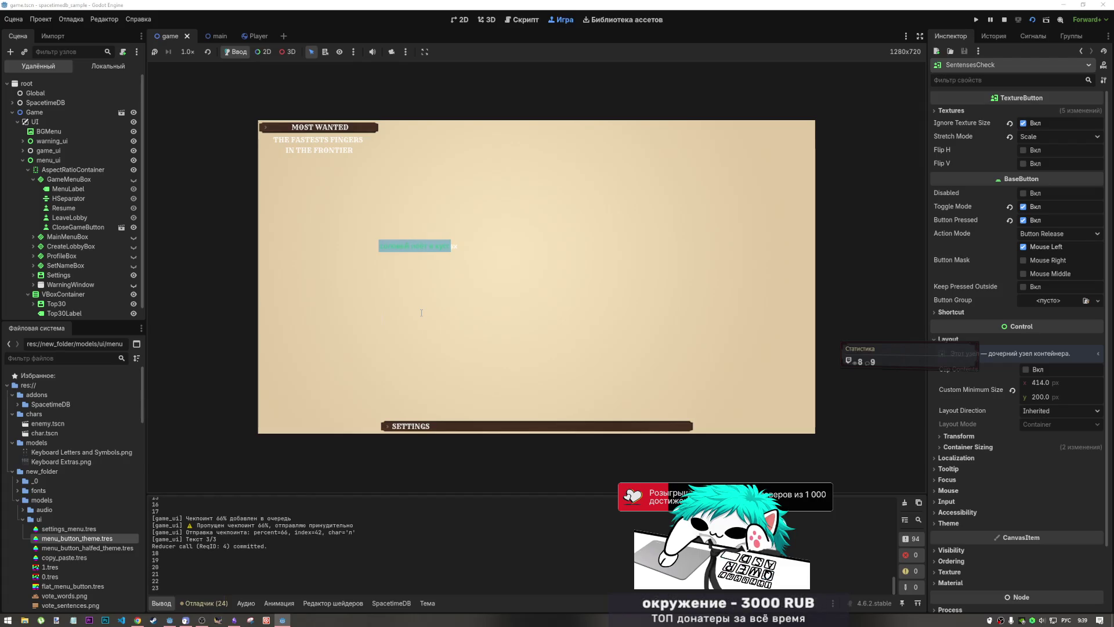
type("е")
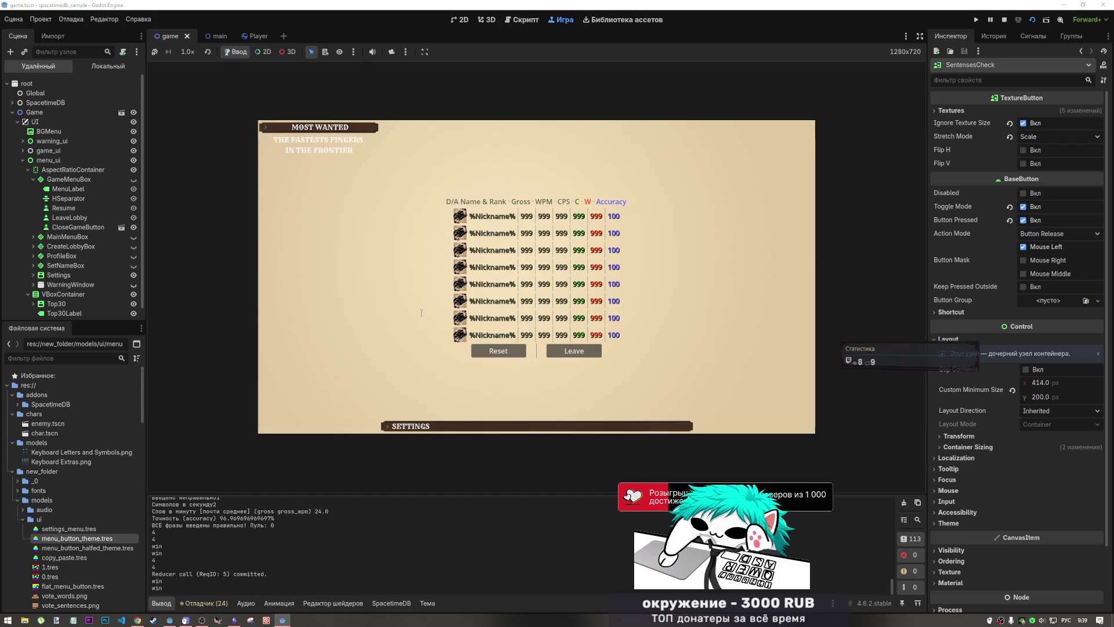
- Click Leave on the results panel in the embedded Game view, then check the second window
mouse_move(289, 619)
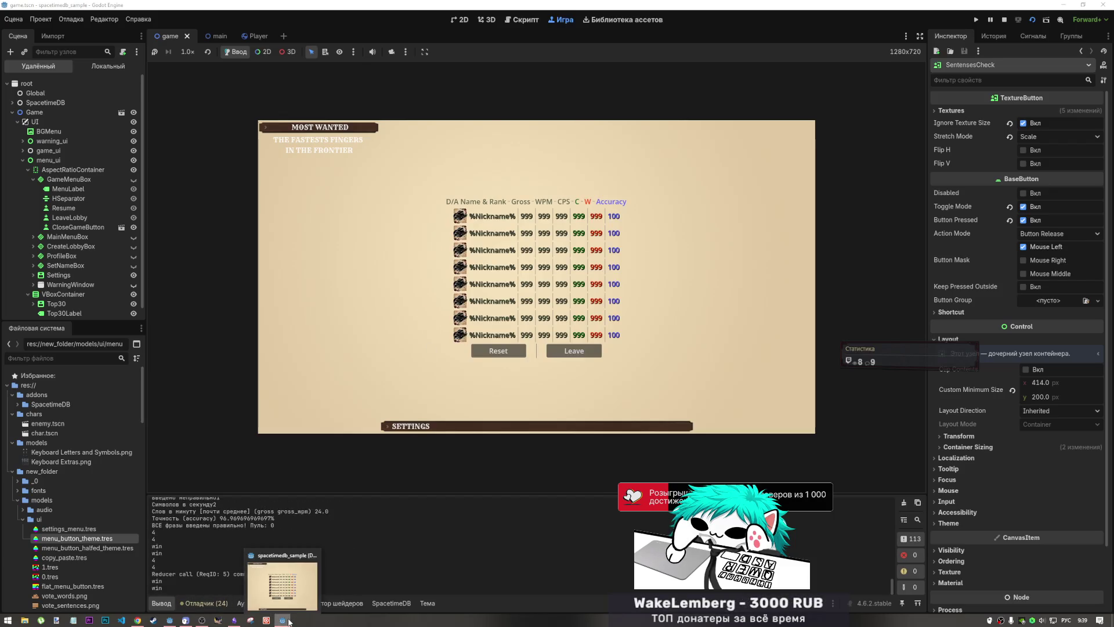
left_click(291, 580)
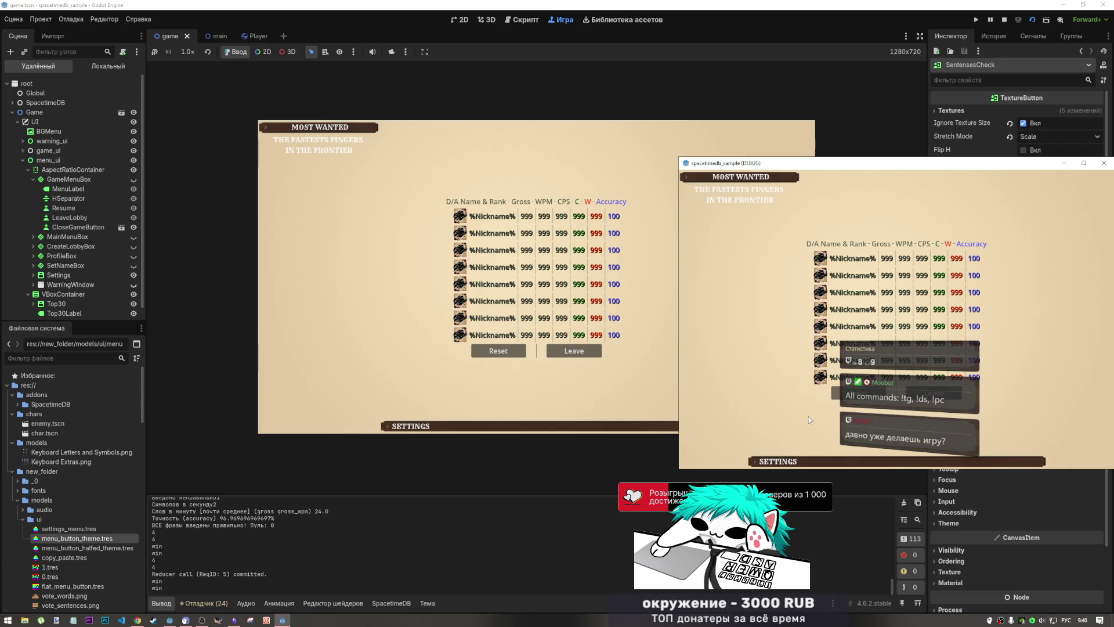
left_click(1004, 20)
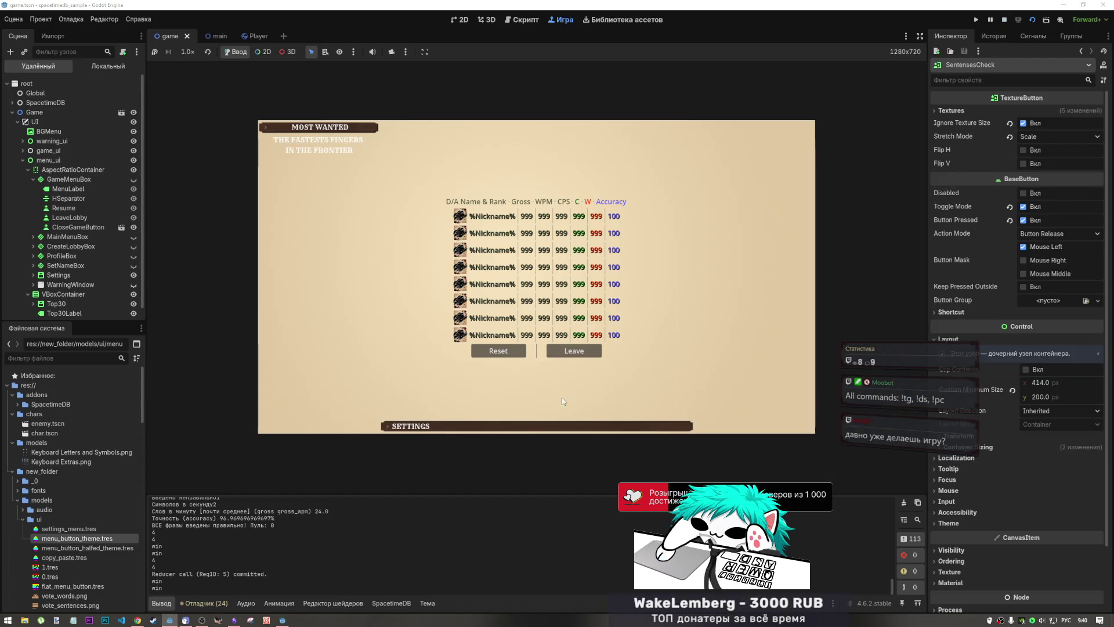
left_click(572, 353)
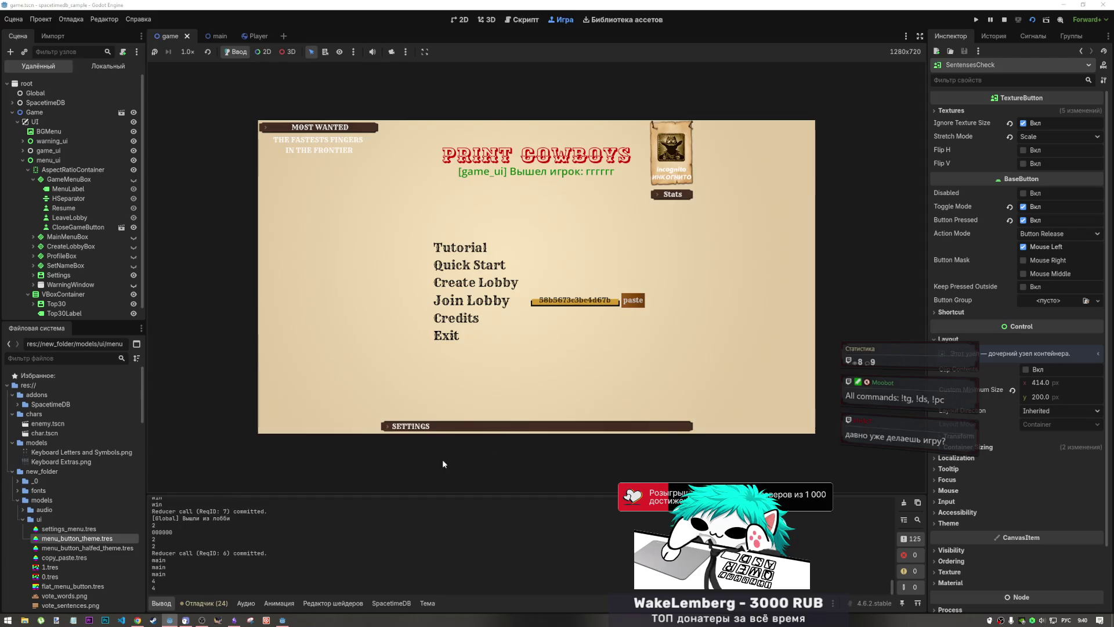
left_click(283, 620)
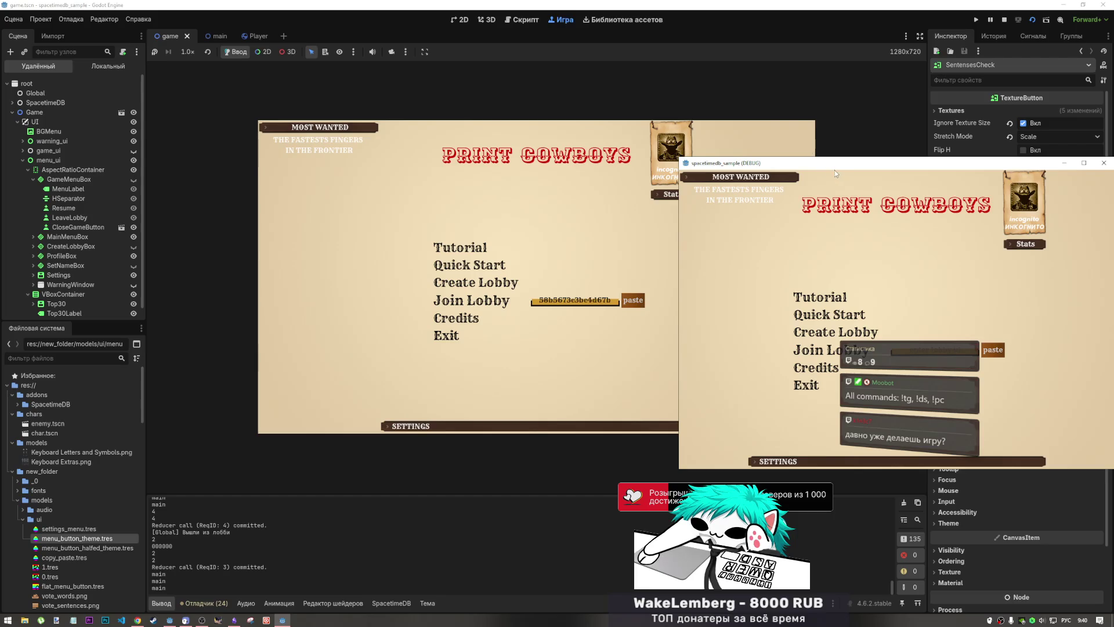
- Stop the game, close the stray Project Manager window, and go to line 532 in game_ui.gd
left_click(999, 22)
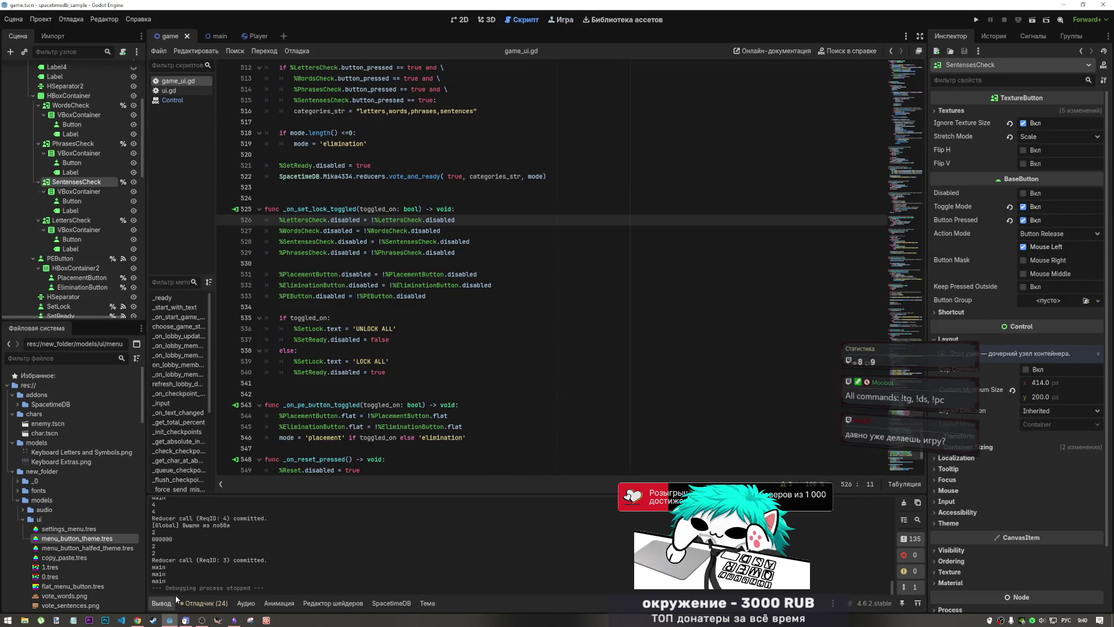
mouse_move(137, 620)
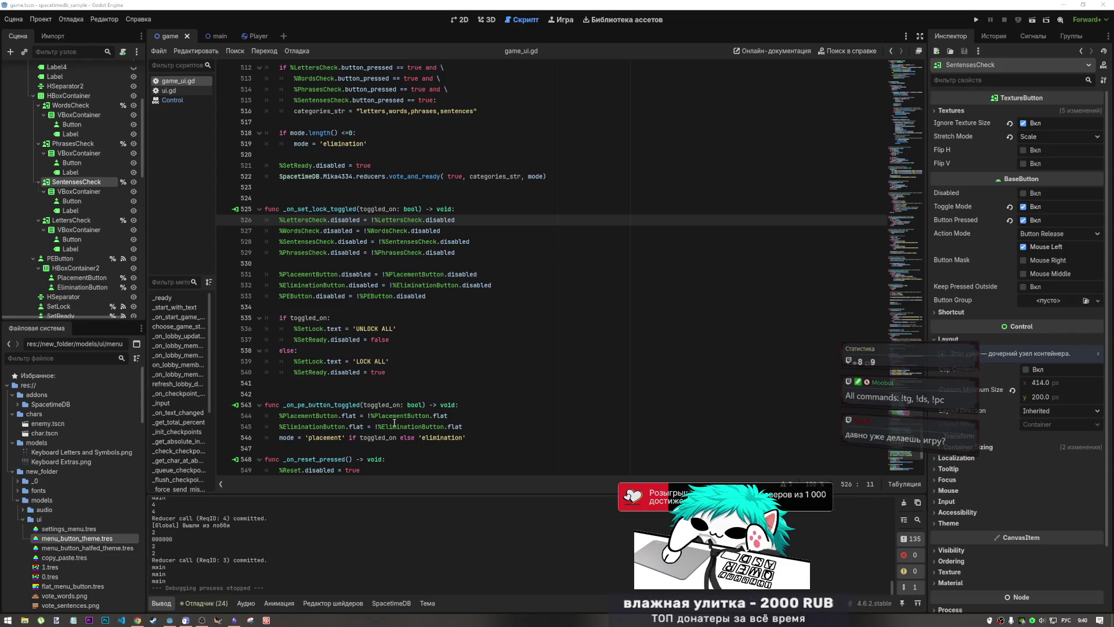
key("F5")
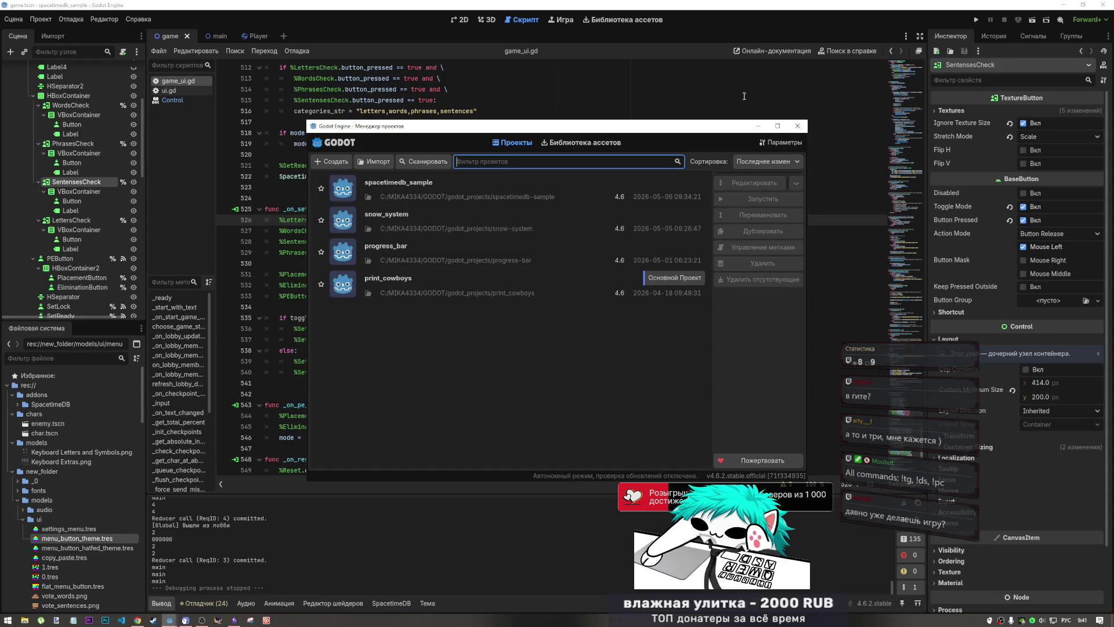
left_click(798, 126)
left_click(476, 287)
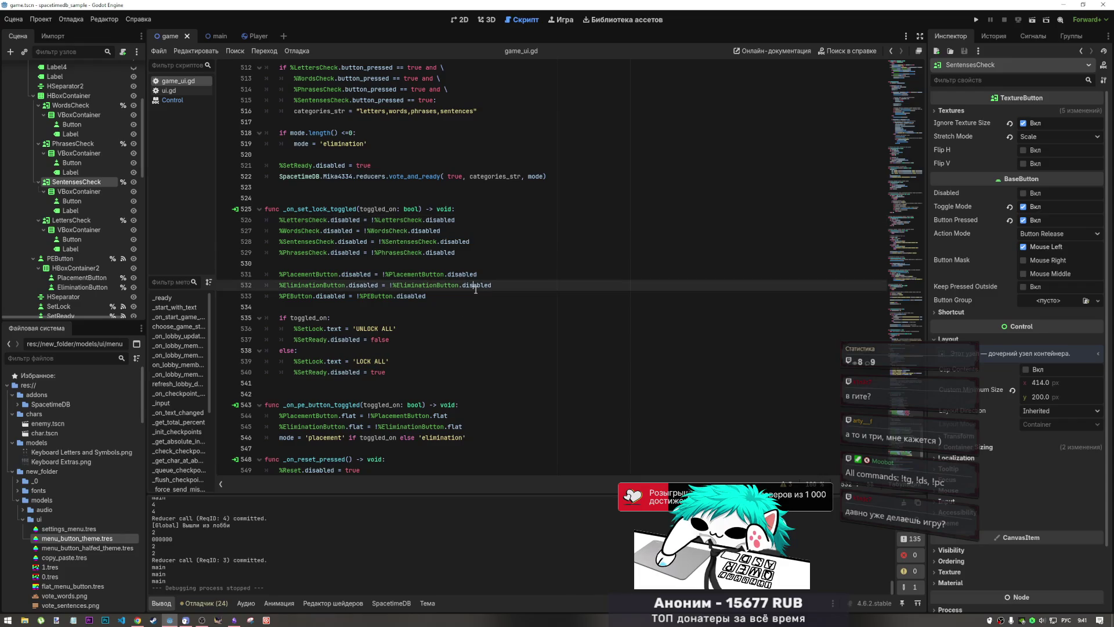
mouse_move(475, 288)
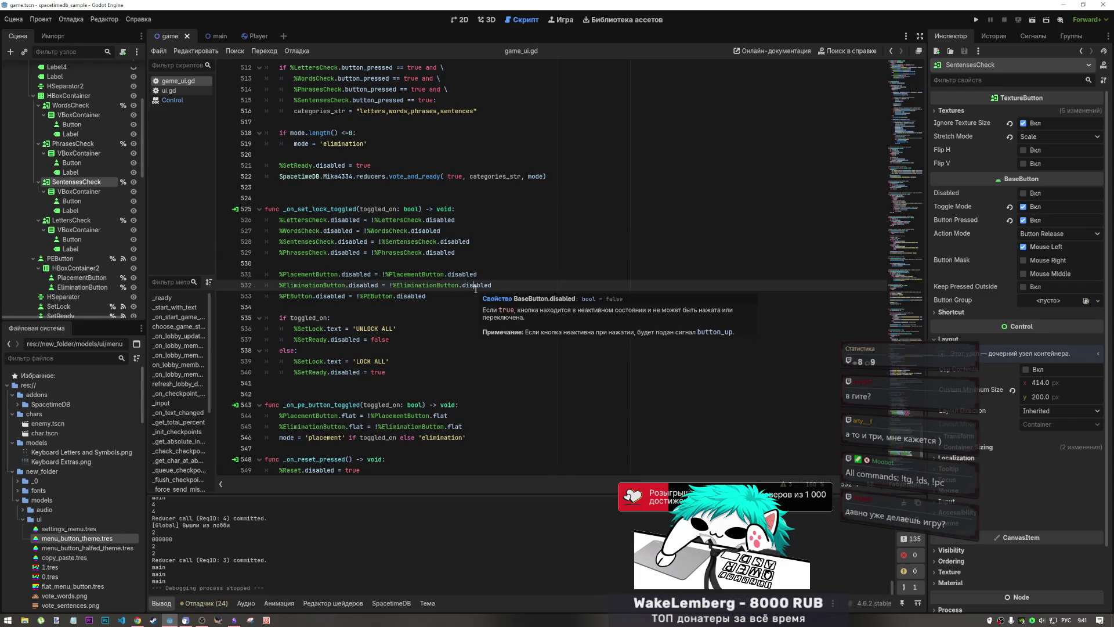
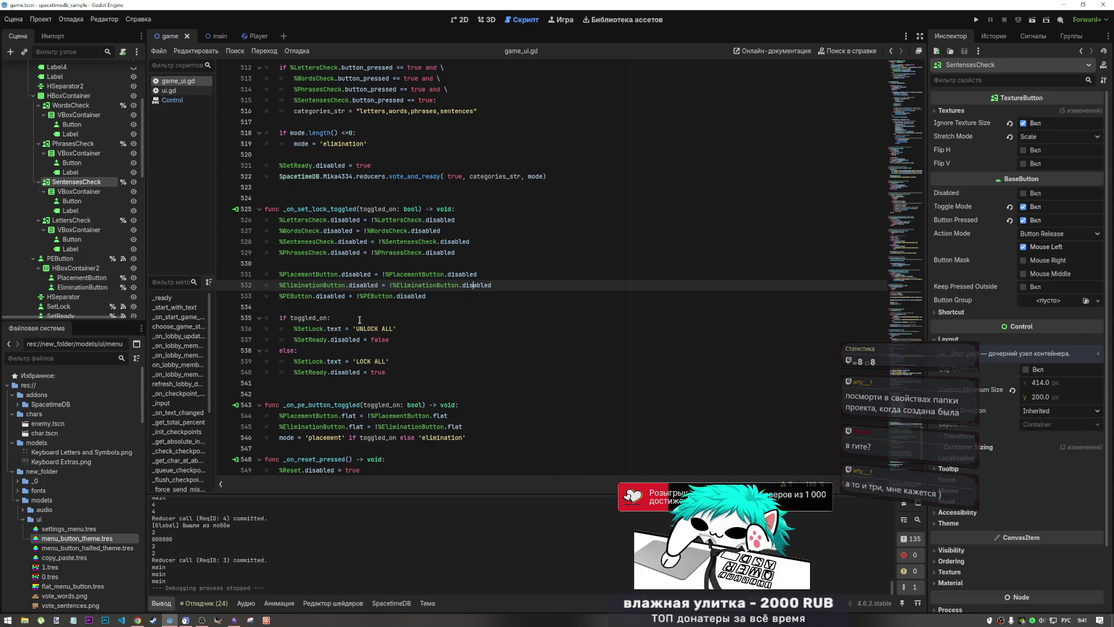
- Open the project's res:// root folder in Windows File Explorer from the FileSystem dock
left_click(24, 622)
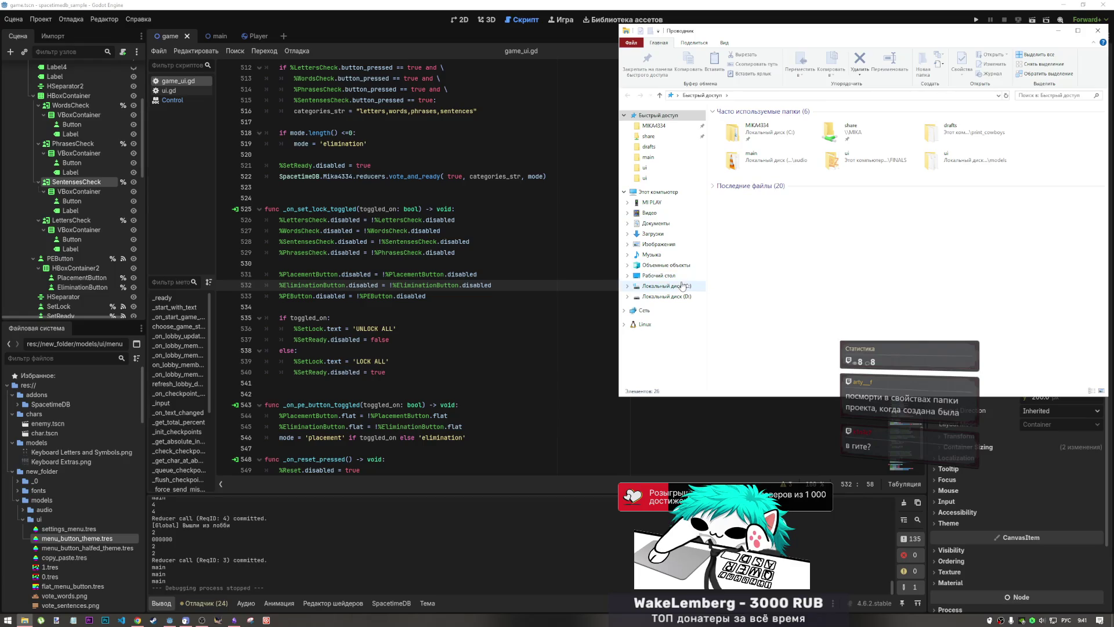
right_click(29, 386)
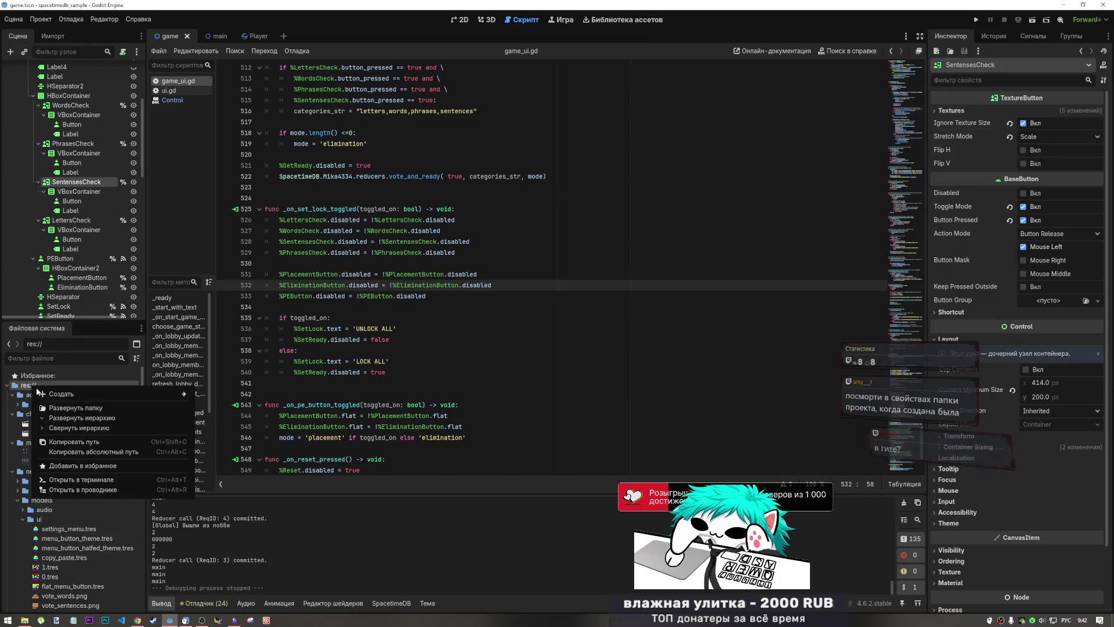
left_click(83, 489)
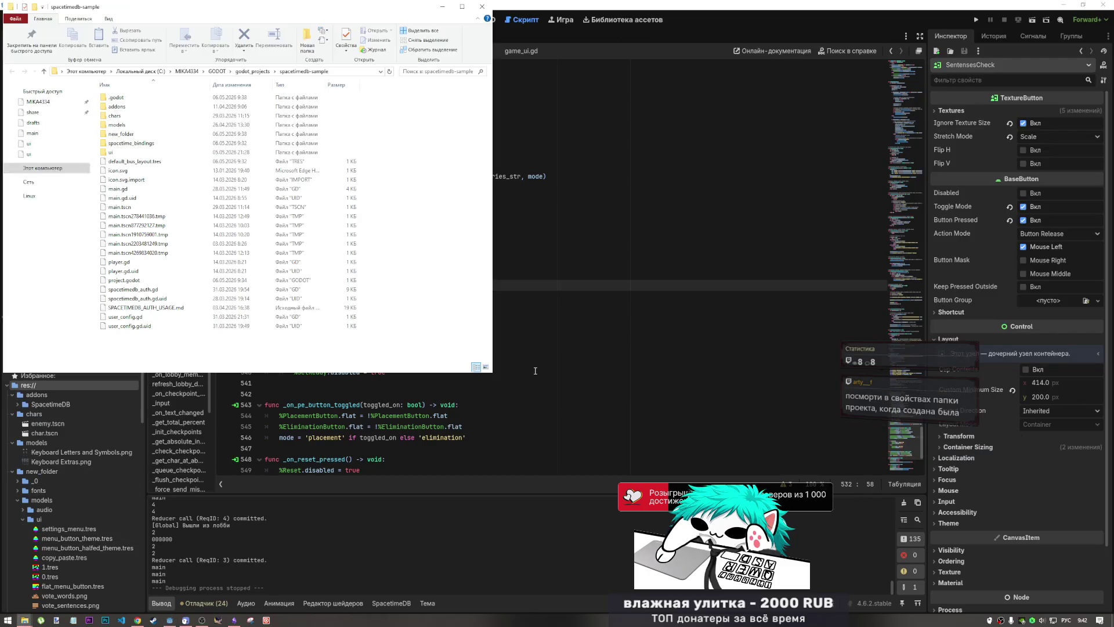
- Check the spacetimedb-sample folder's creation date in its Properties, then close File Explorer
left_click(255, 71)
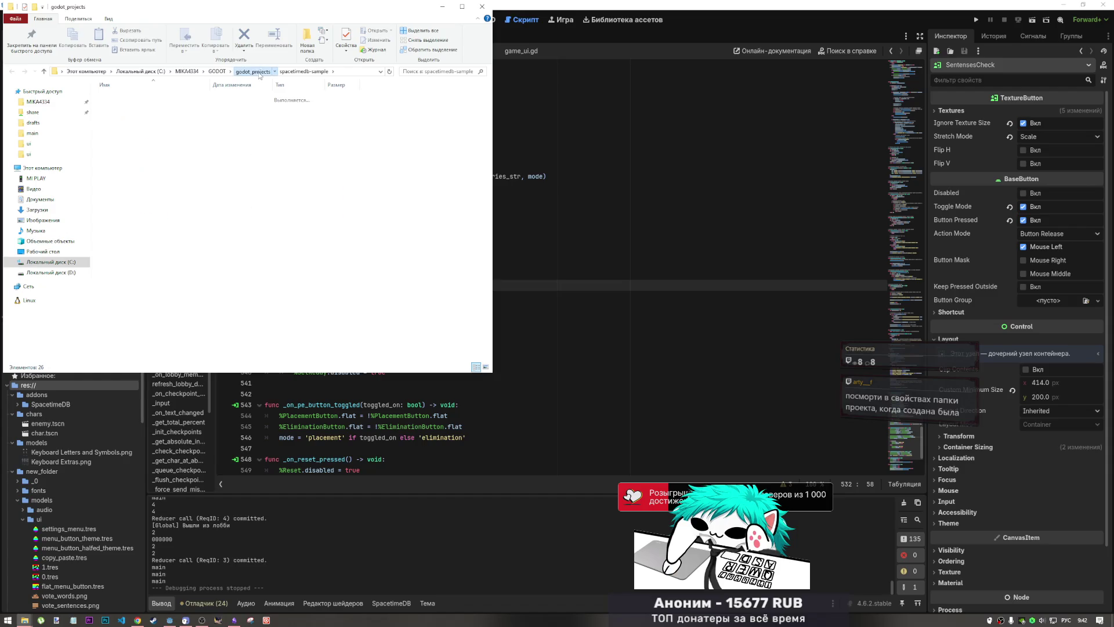
right_click(129, 153)
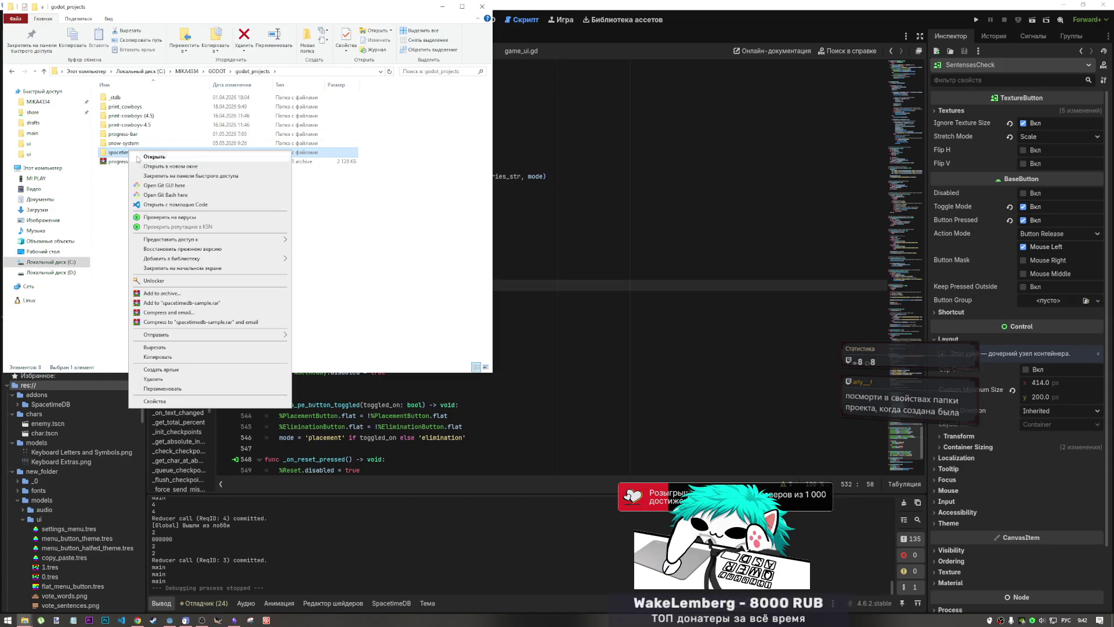
left_click(183, 398)
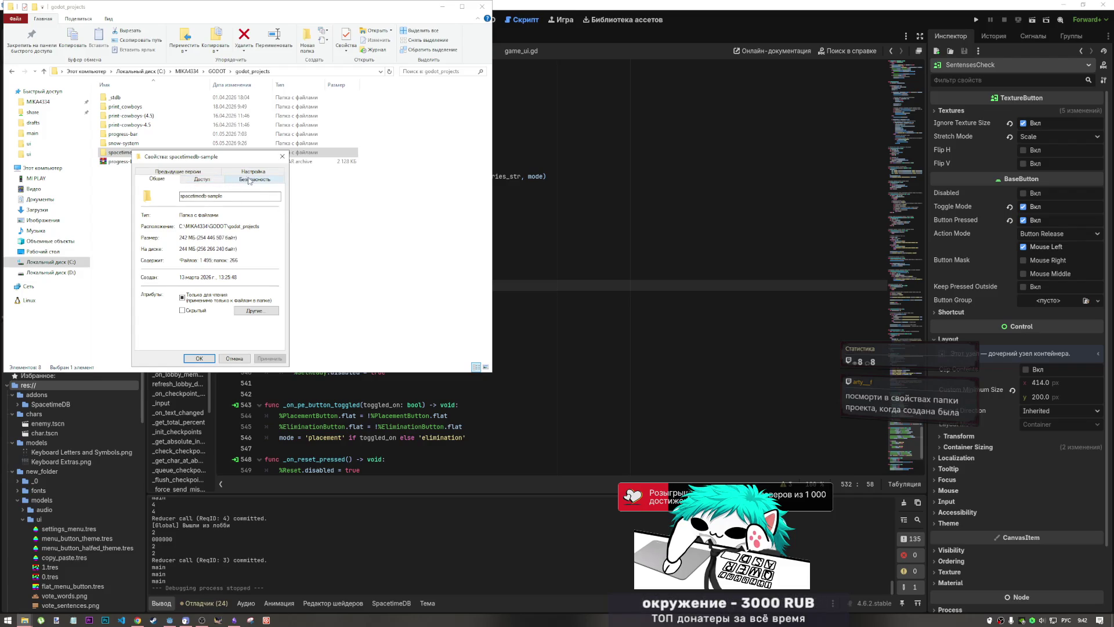
left_click_drag(181, 277, 207, 280)
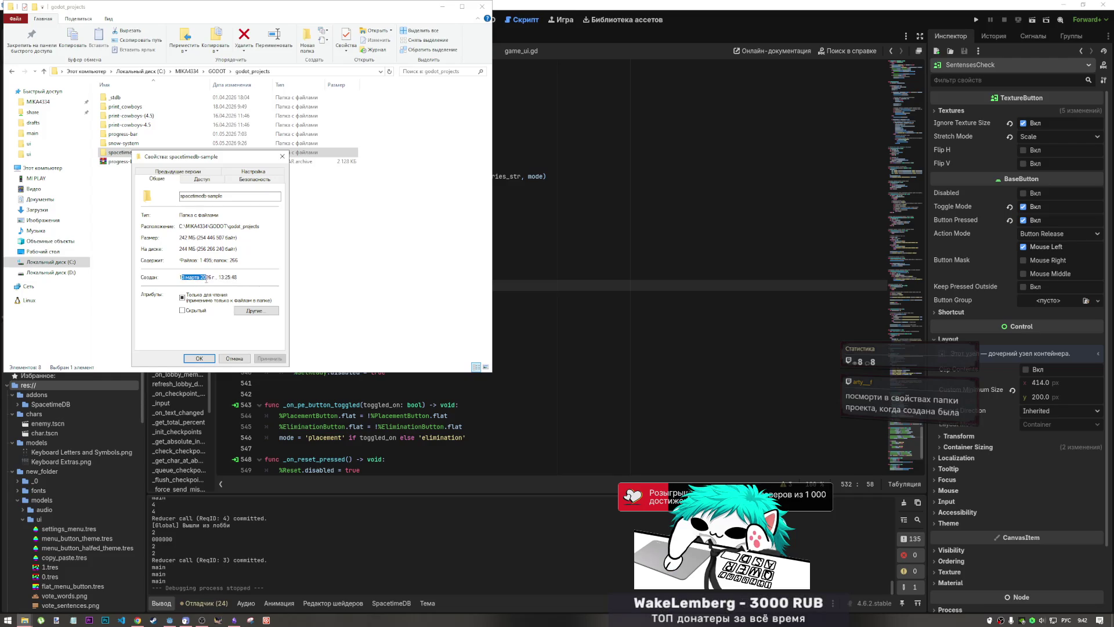
mouse_move(1083, 623)
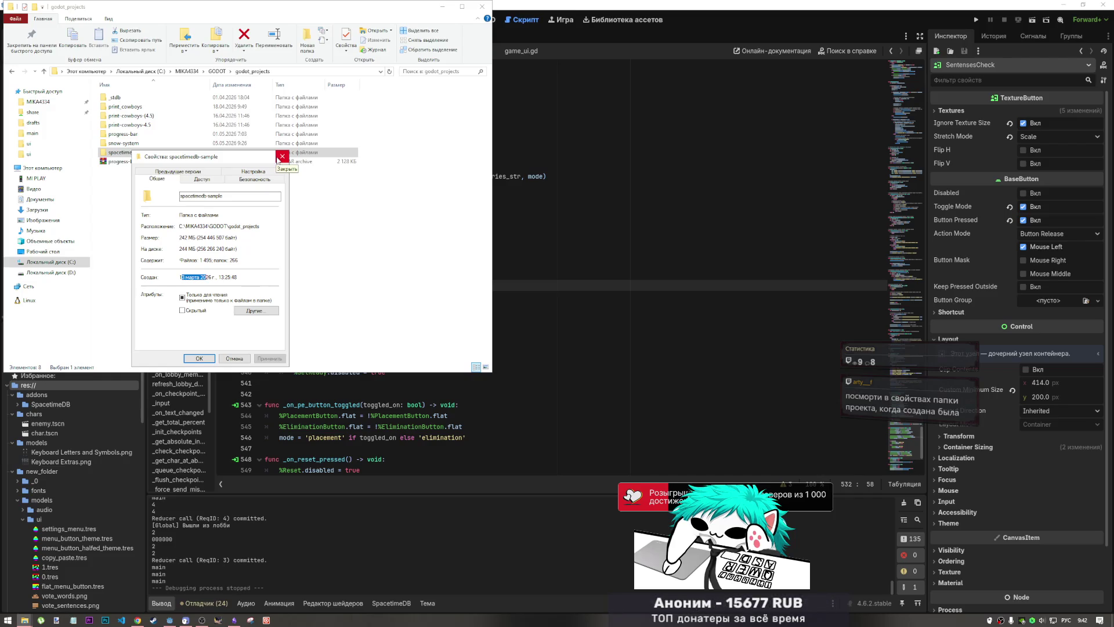
left_click(282, 156)
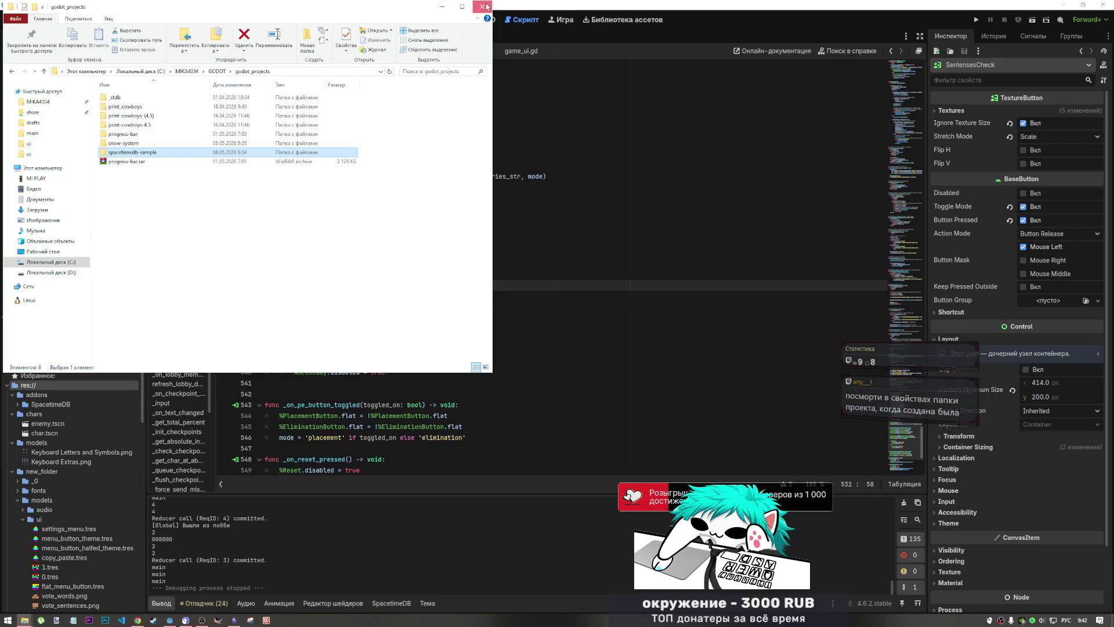
left_click(484, 8)
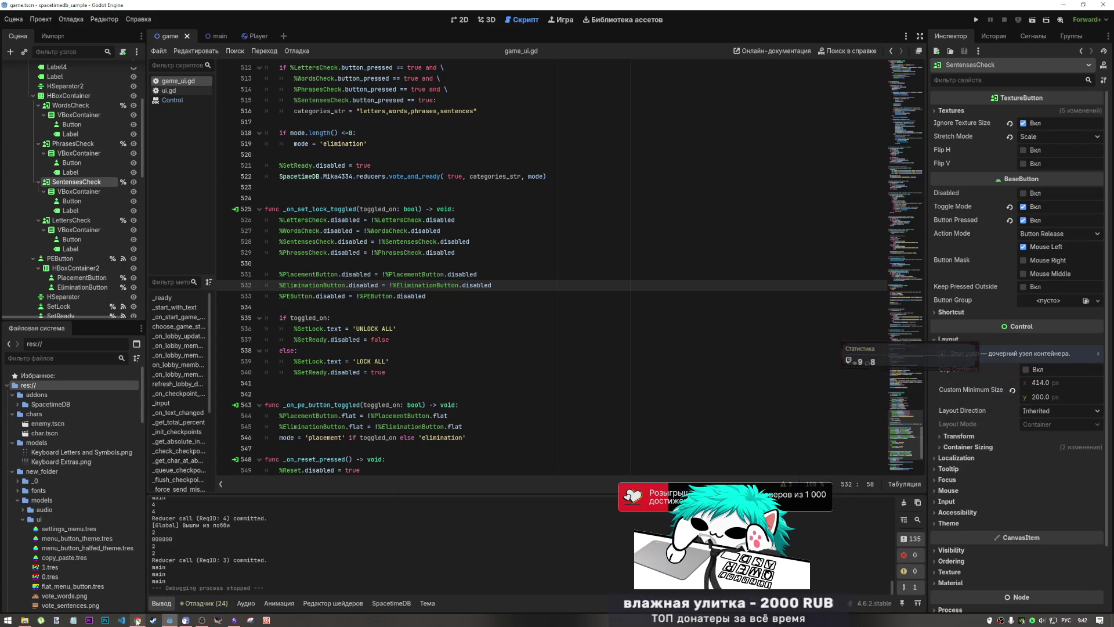
mouse_move(233, 620)
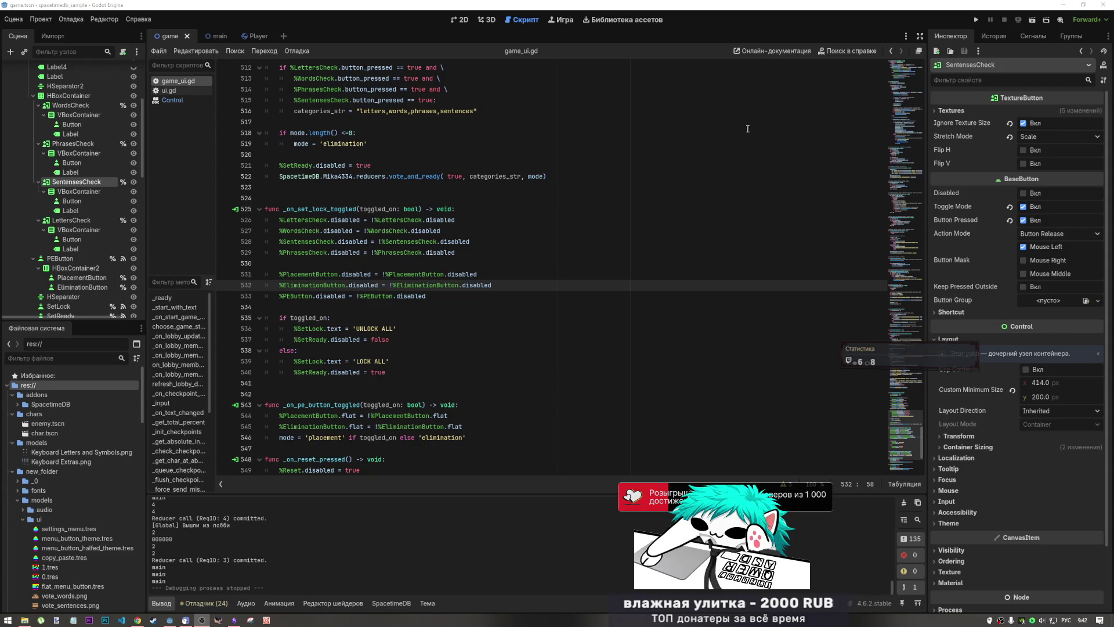
left_click(730, 10)
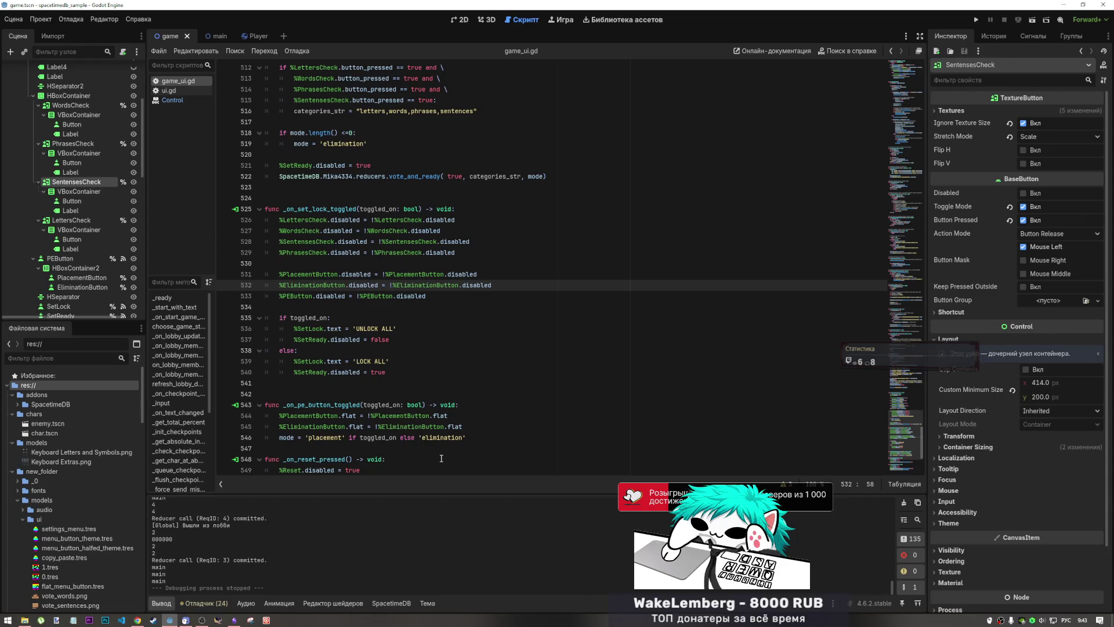
left_click(397, 372)
scroll(393, 394, "down", 4)
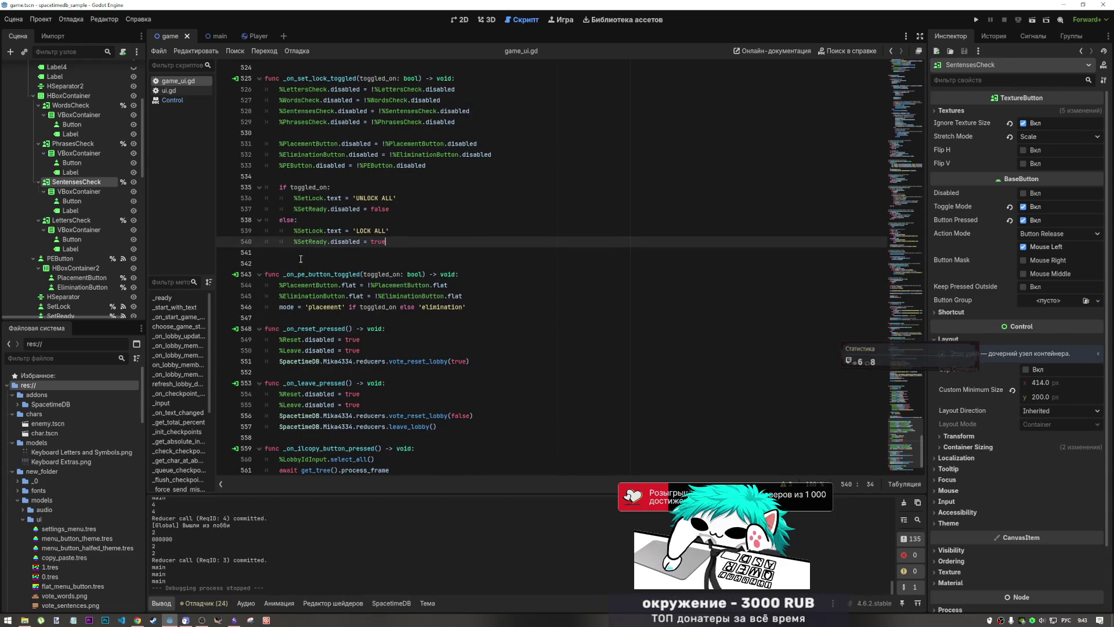
left_click(301, 259)
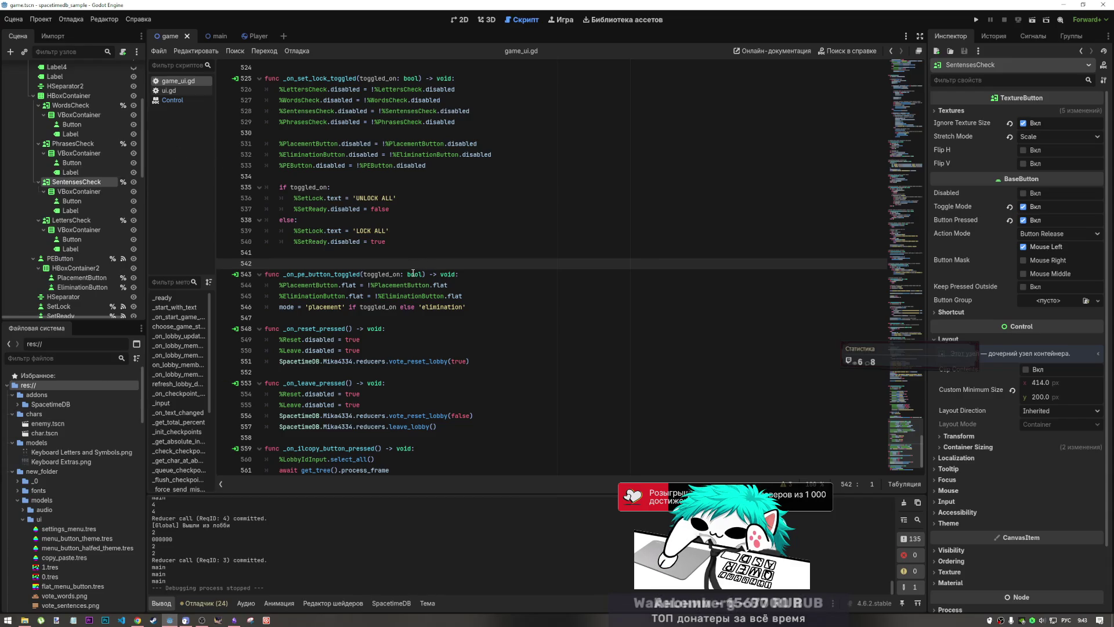
mouse_move(413, 273)
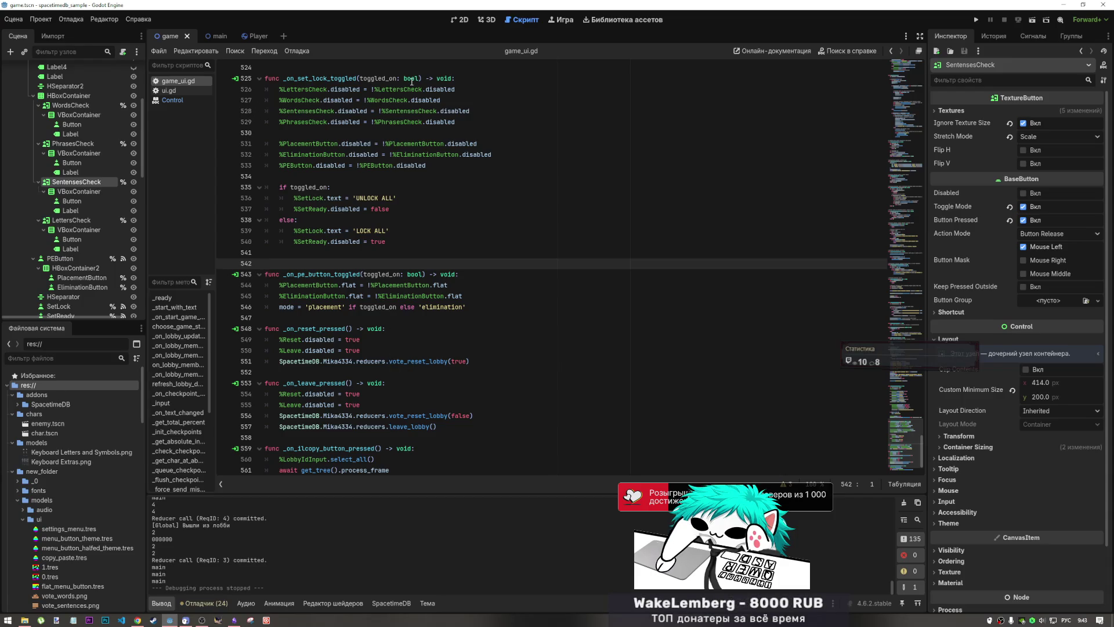
- Show game.tscn in the 2D view with game_ui collapsed so menu_ui's children are listed
left_click(464, 21)
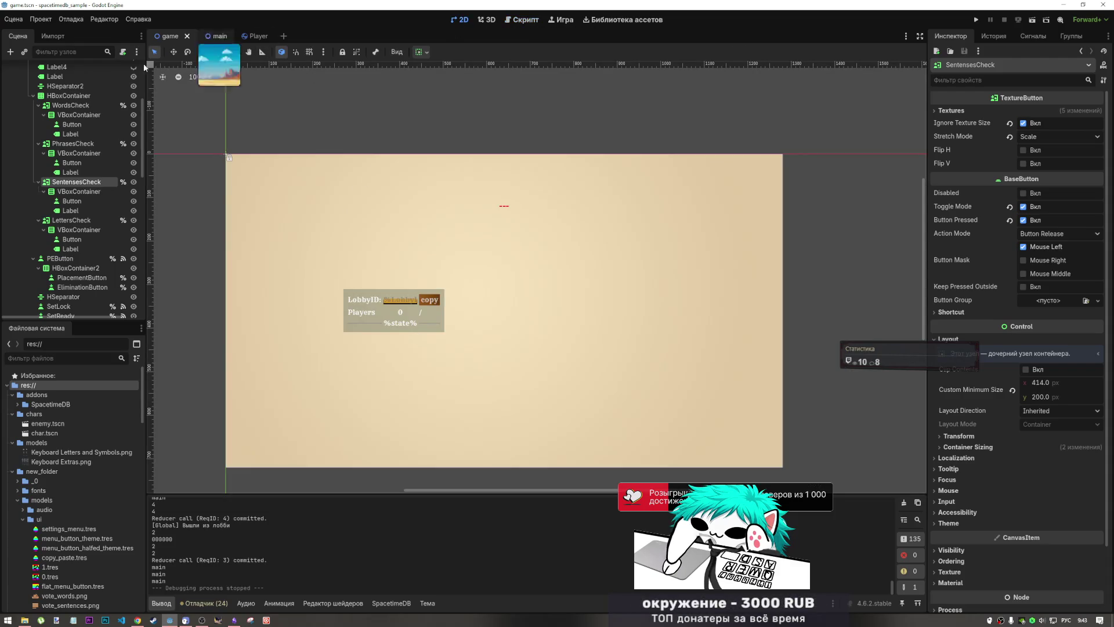
scroll(132, 150, "up", 5)
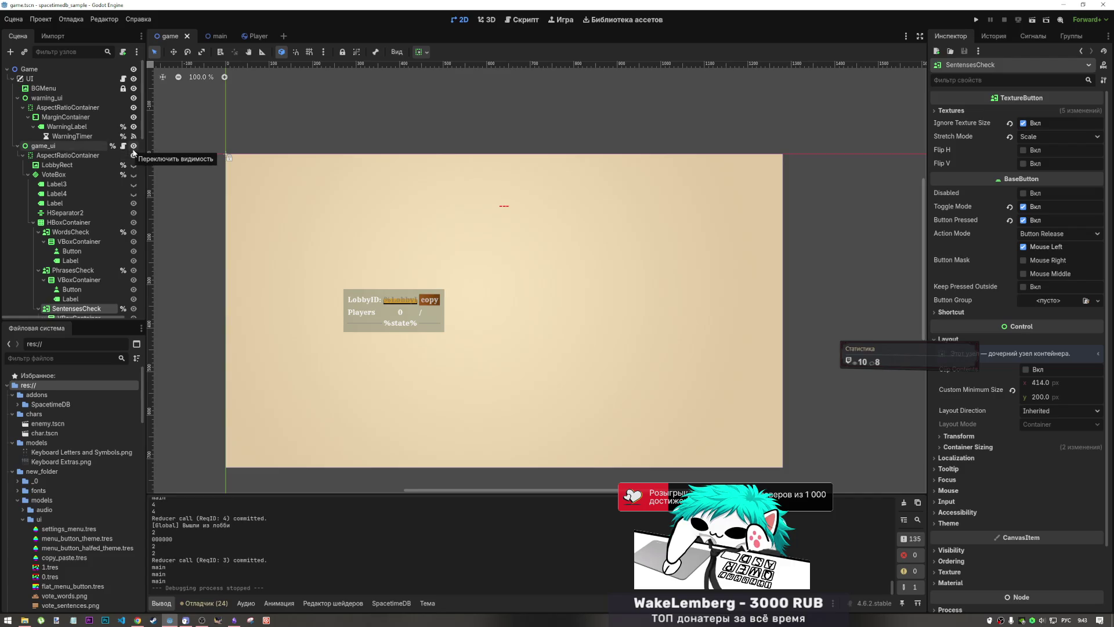
left_click(18, 146)
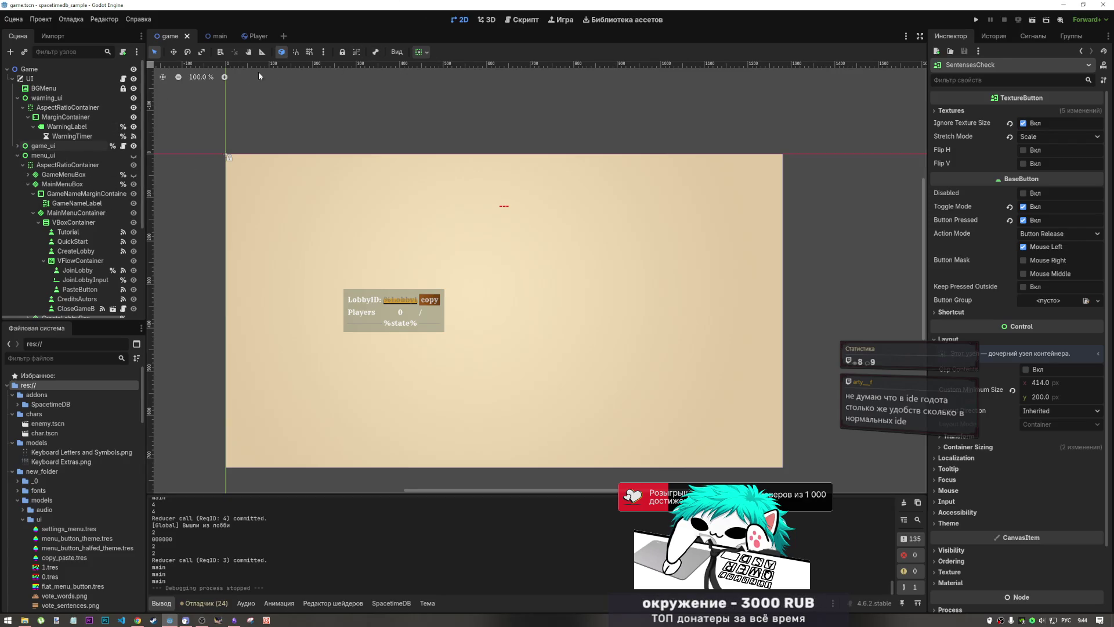
scroll(66, 462, "down", 5)
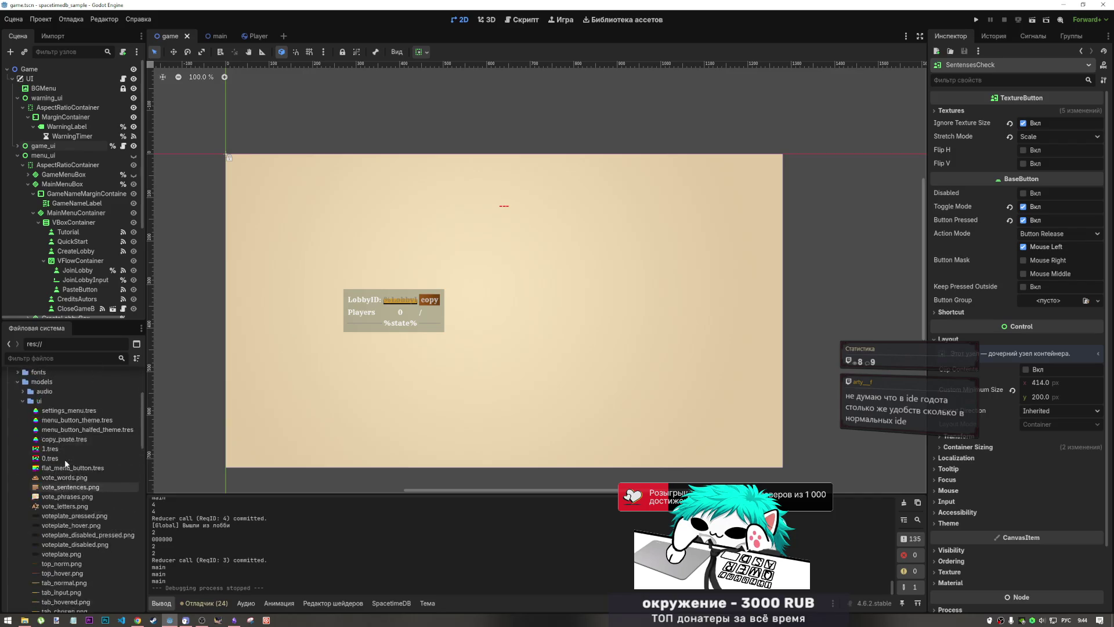
scroll(65, 463, "up", 5)
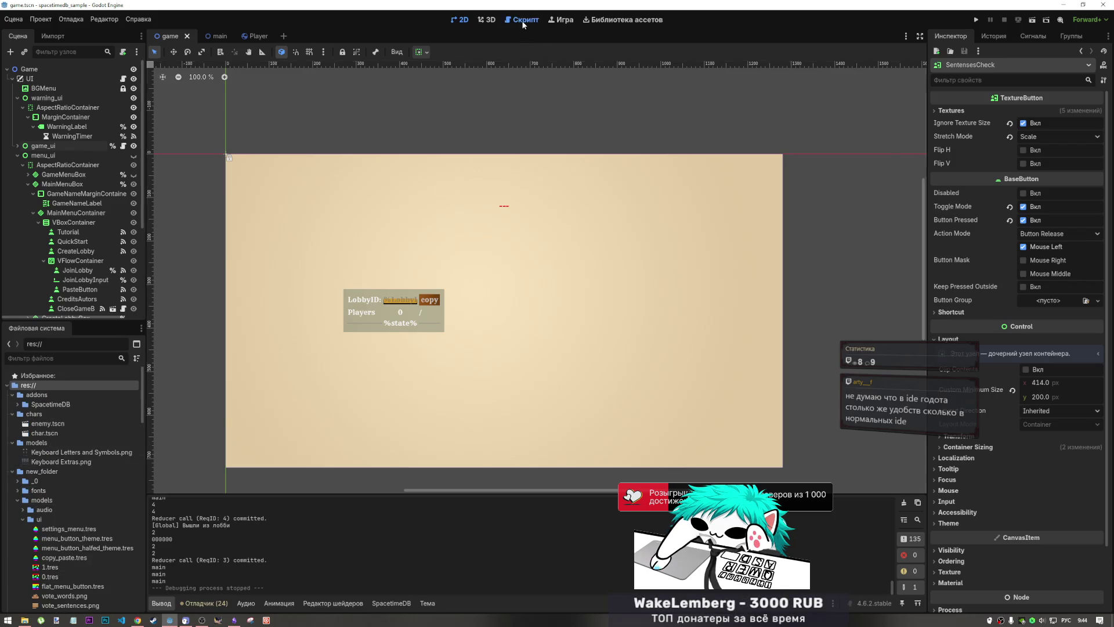
left_click(521, 20)
- Delete the surplus blank line below line 540 after the else branch in game_ui.gd
left_click(447, 241)
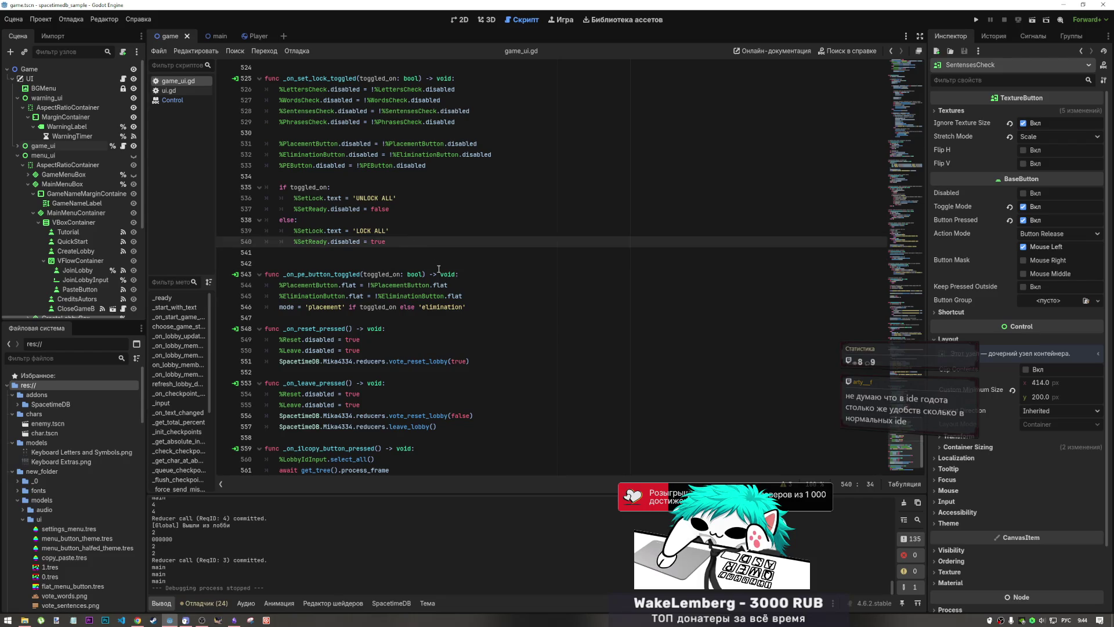
key("alt+Down")
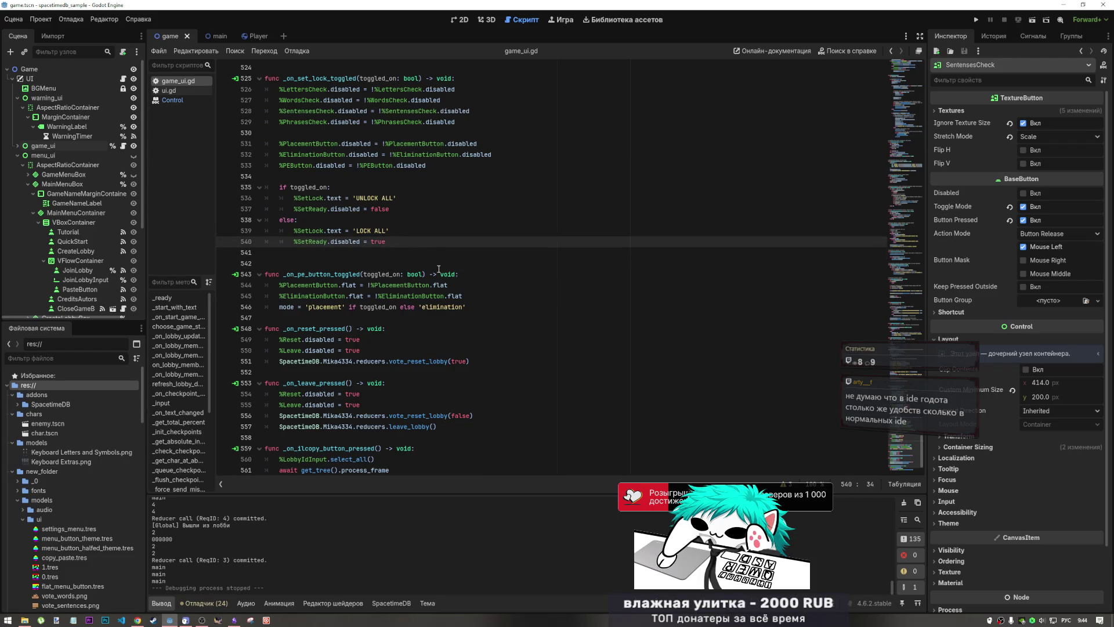
key("alt+Up")
key("ctrl+alt+Down")
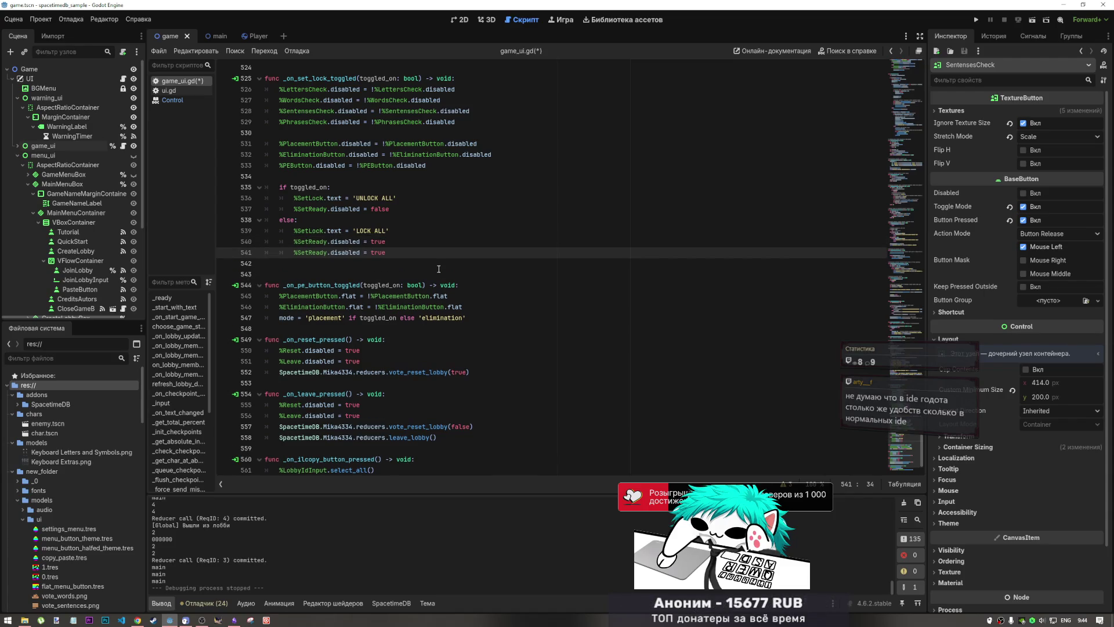
key("ctrl+alt+Down")
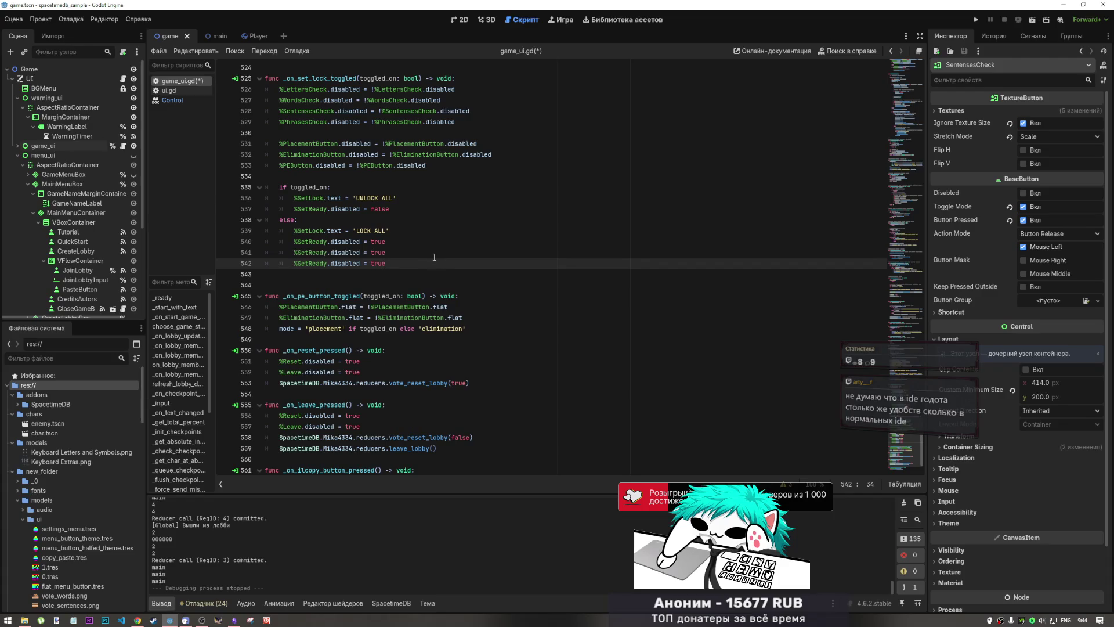
left_click_drag(439, 269, 253, 253)
key("BackSpace")
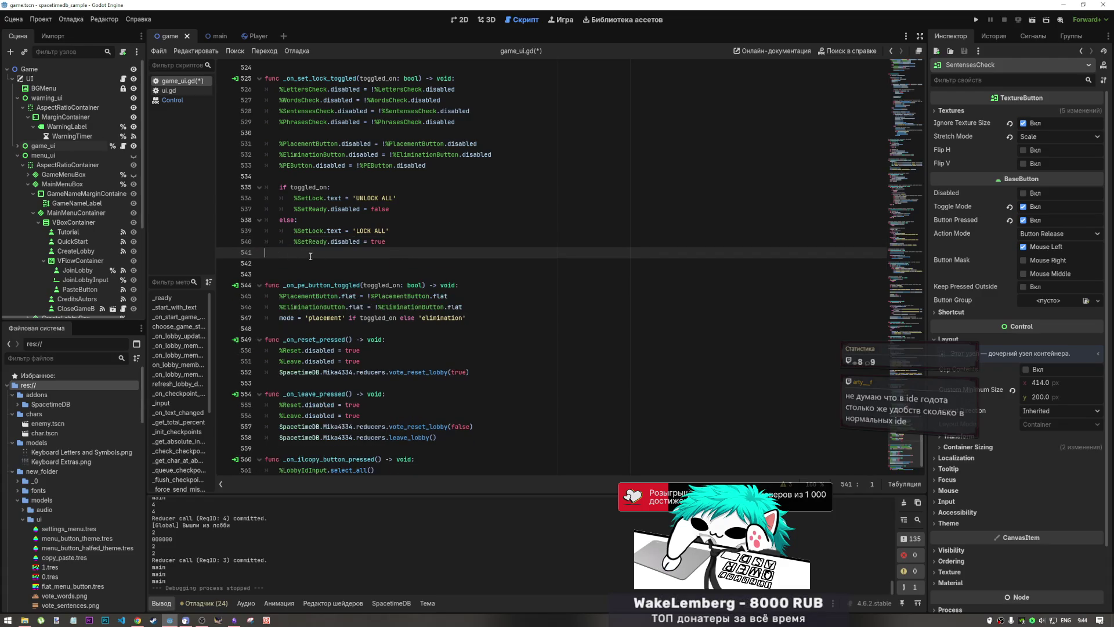
key("BackSpace")
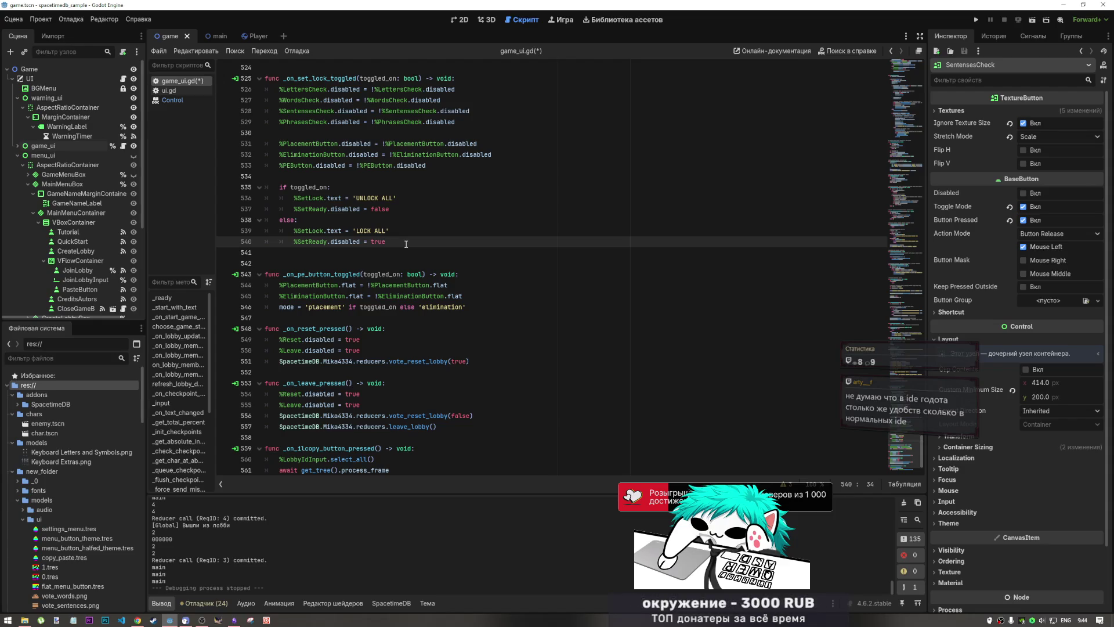
- Restore the correct indentation of the %SetReady.disabled = true line 540
left_click_drag(357, 241, 306, 242)
key("Tab")
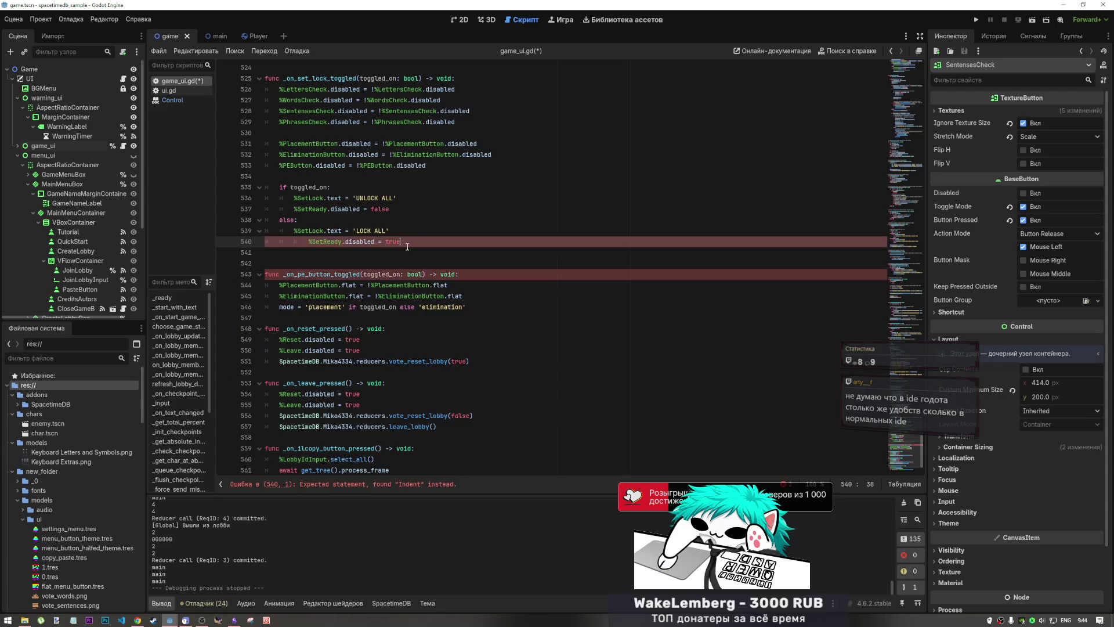
left_click_drag(400, 241, 308, 243)
left_click(309, 243)
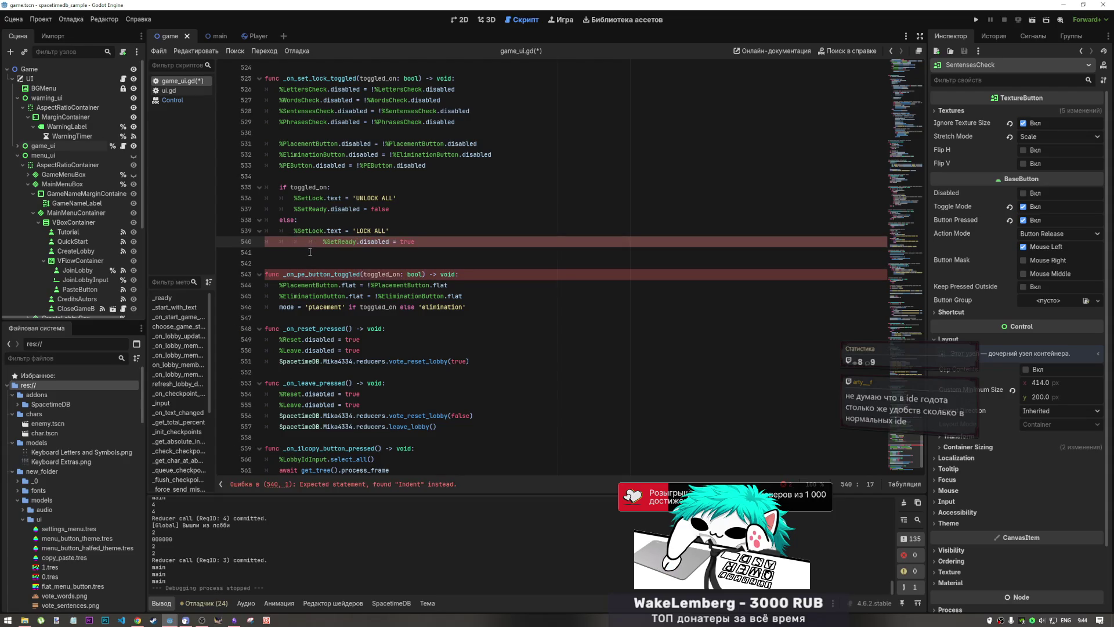
key("BackSpace")
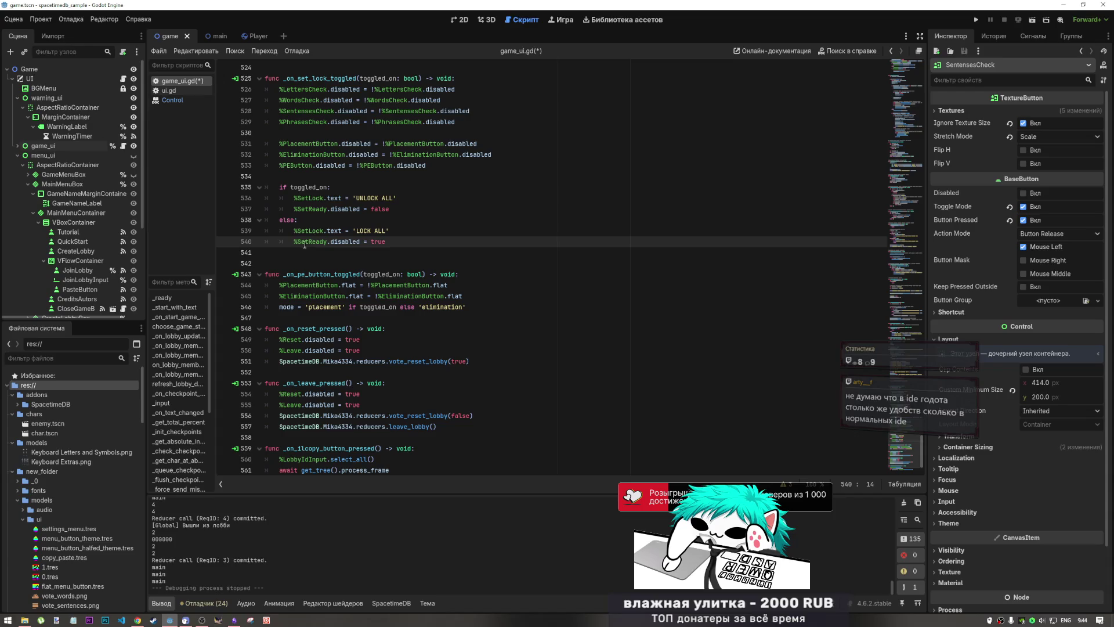
left_click_drag(341, 241, 309, 242)
double_click(377, 241)
key("Tab")
key("shift+Tab")
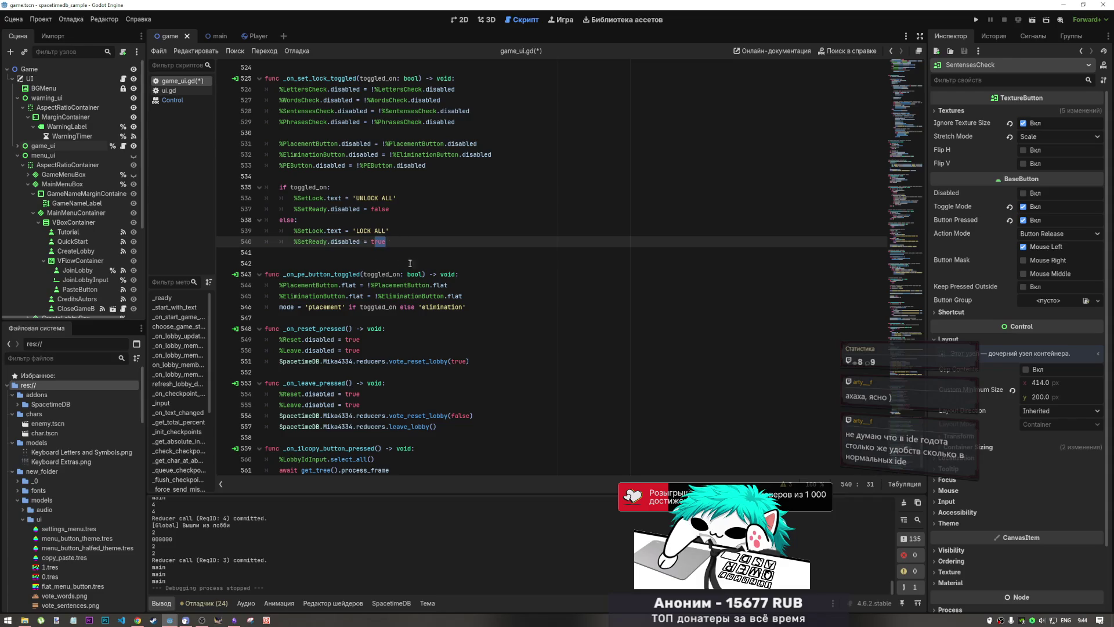
left_click(427, 256)
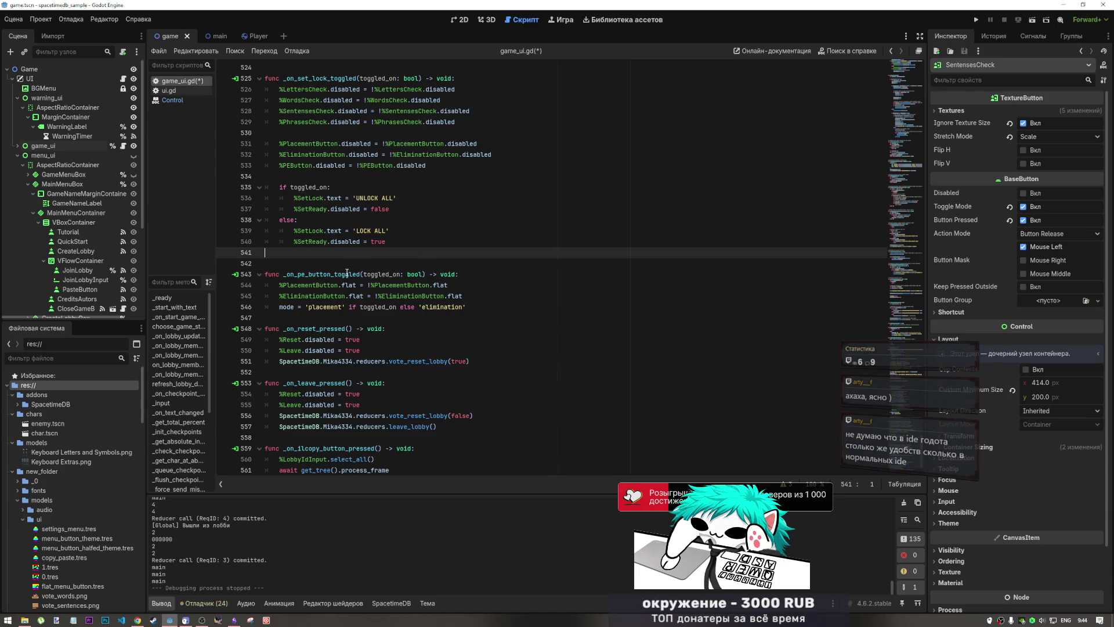
- Browse code completion for %SetReady's members on line 540
left_click(330, 242)
key("ctrl+space")
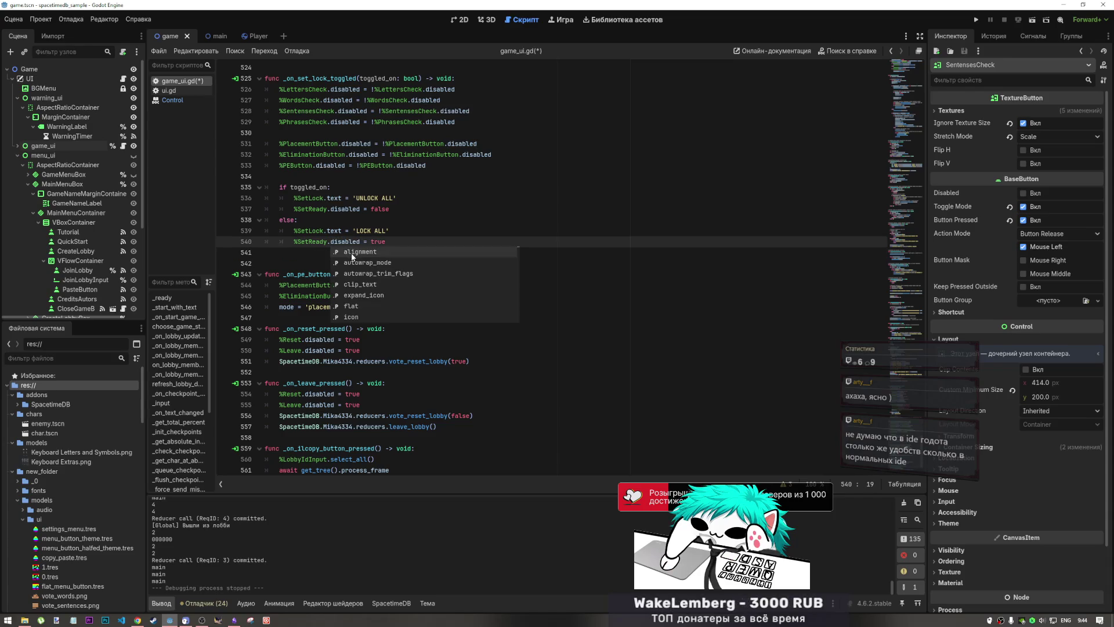
scroll(394, 301, "down", 1)
scroll(395, 298, "down", 5)
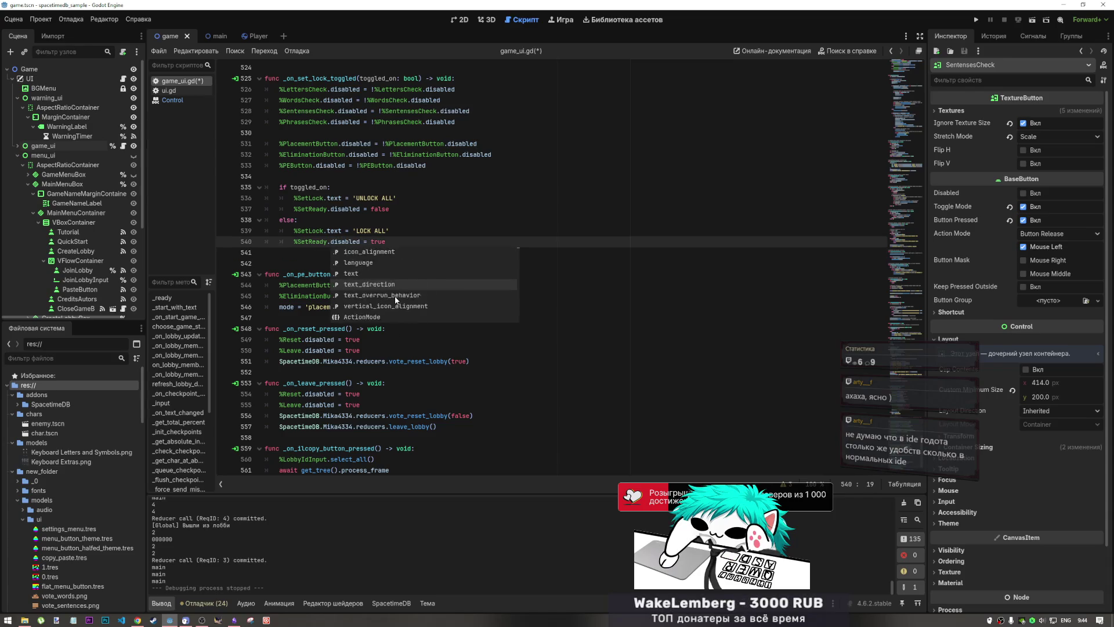
key("Escape")
scroll(407, 232, "up", 2)
left_click(346, 274)
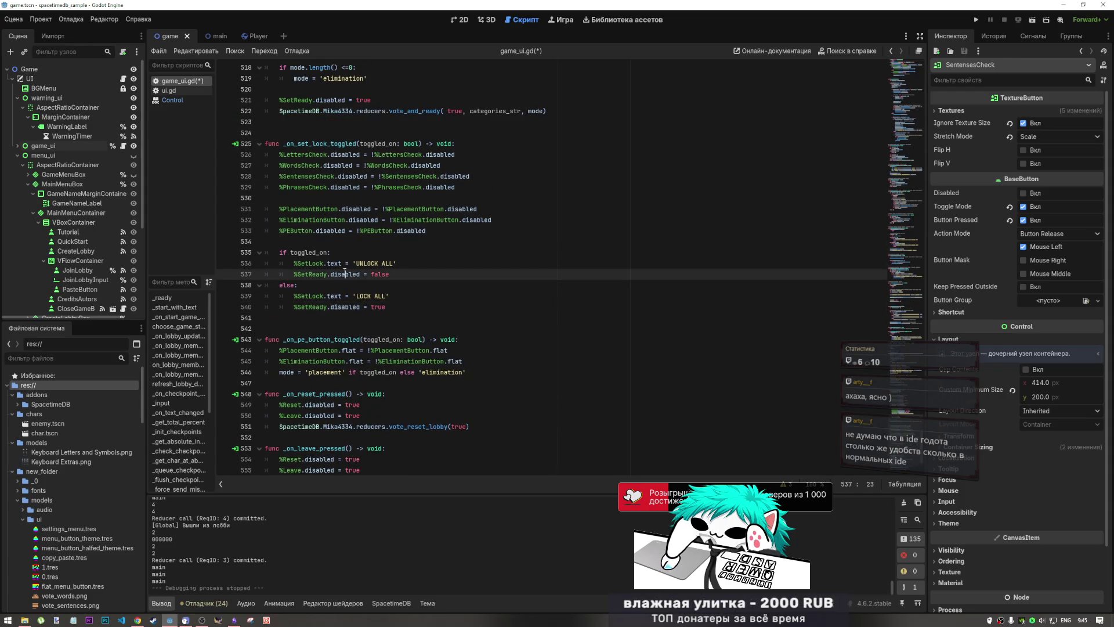
left_click(843, 51)
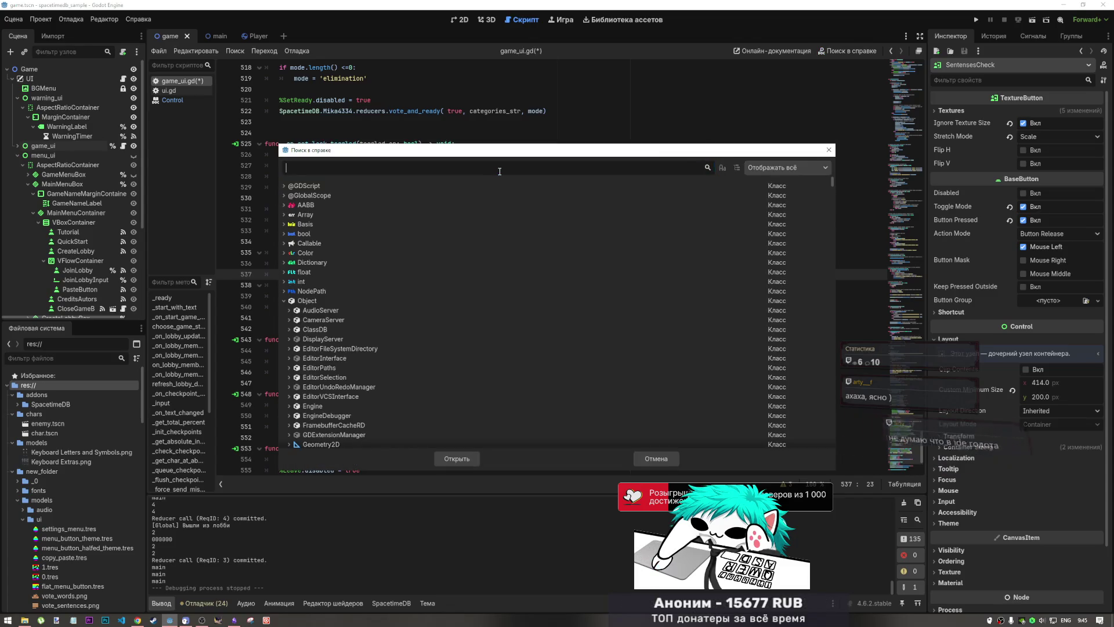
- Read the Control class docs on rotation_degrees, then close the Control help page
type("contr")
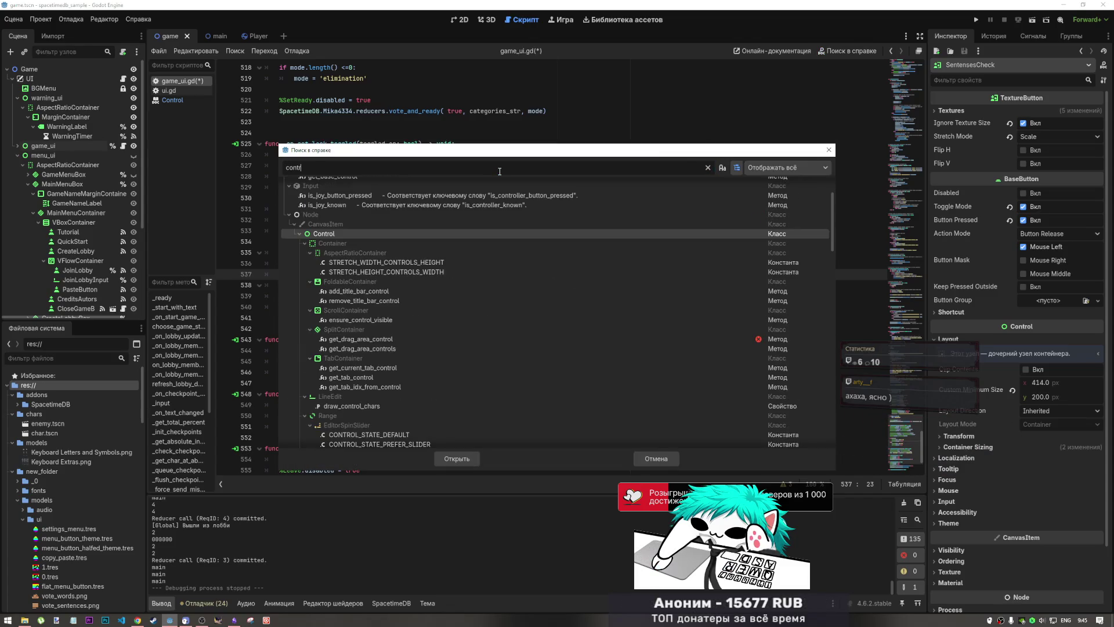
left_click(477, 462)
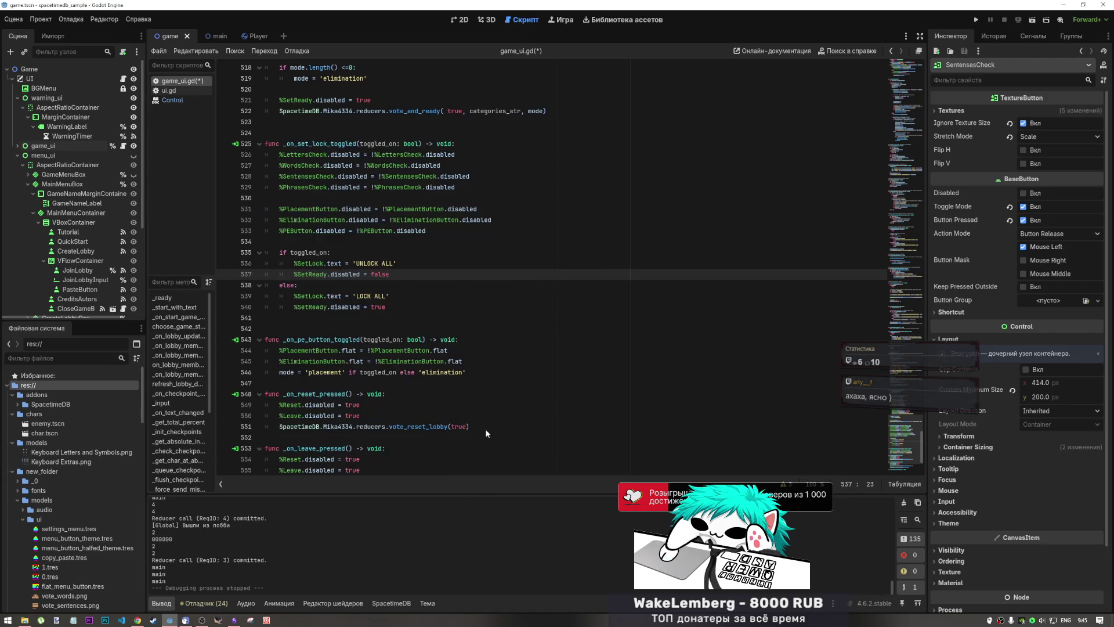
scroll(559, 295, "down", 15)
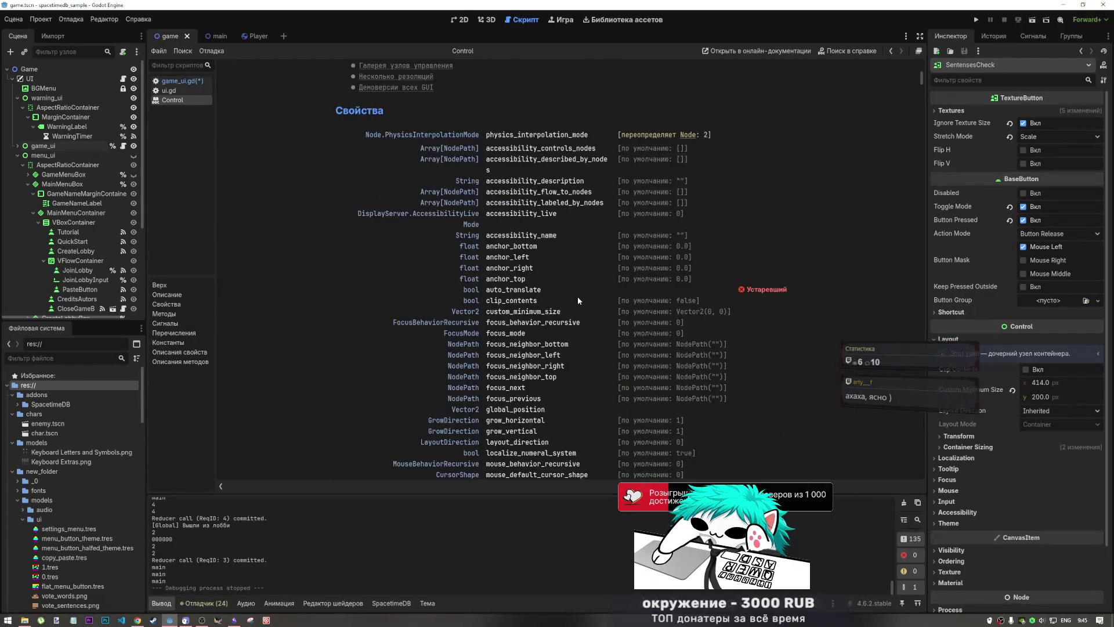
scroll(490, 153, "down", 5)
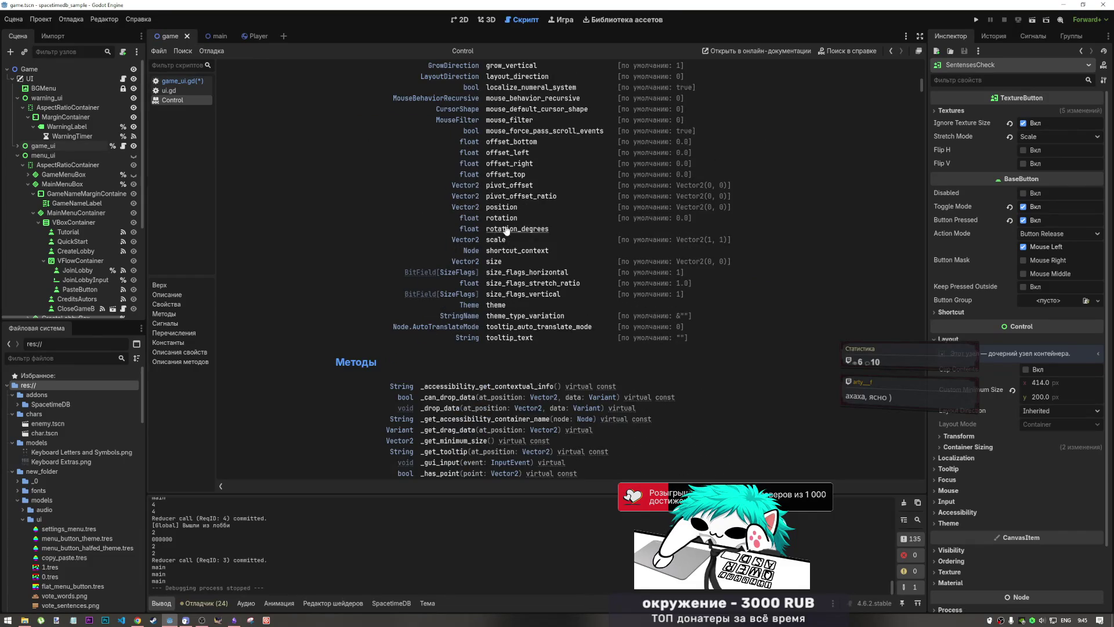
left_click(503, 218)
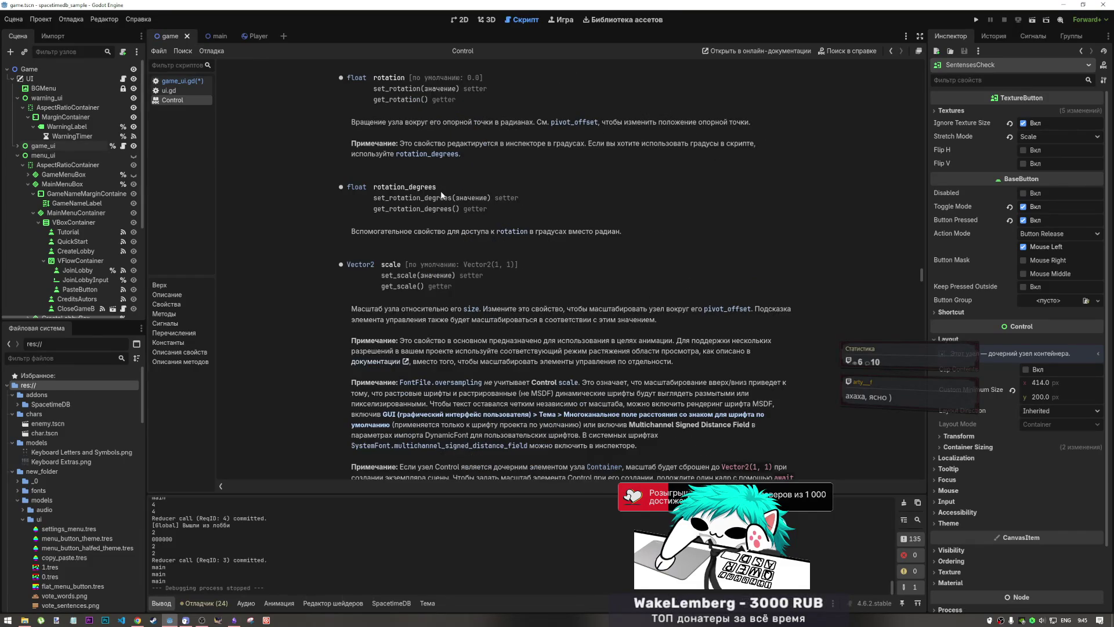
left_click_drag(437, 187, 372, 186)
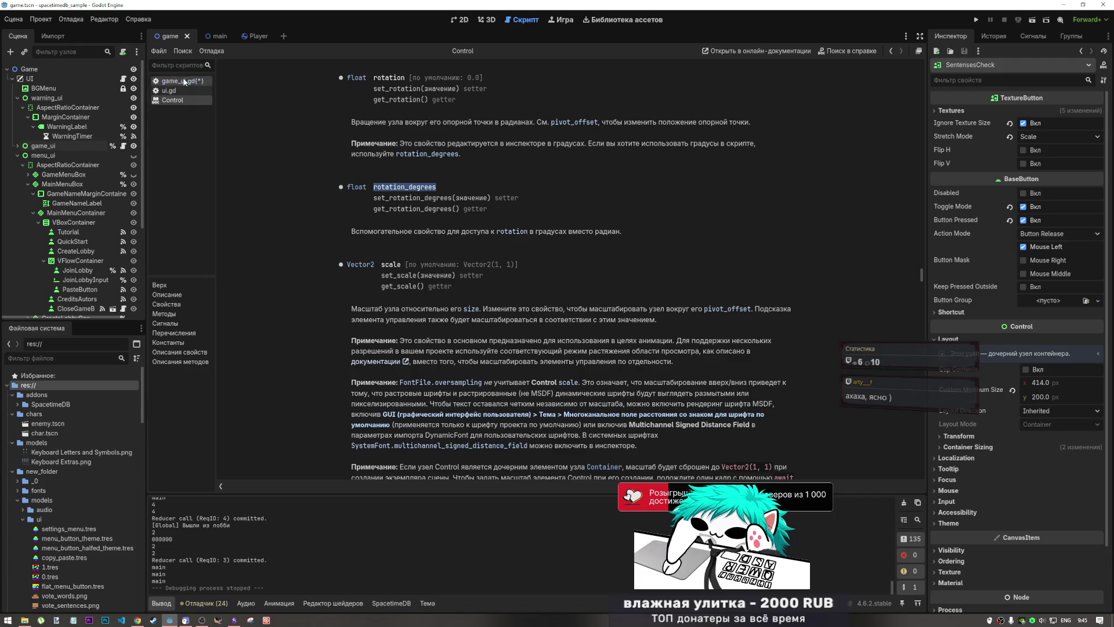
right_click(181, 102)
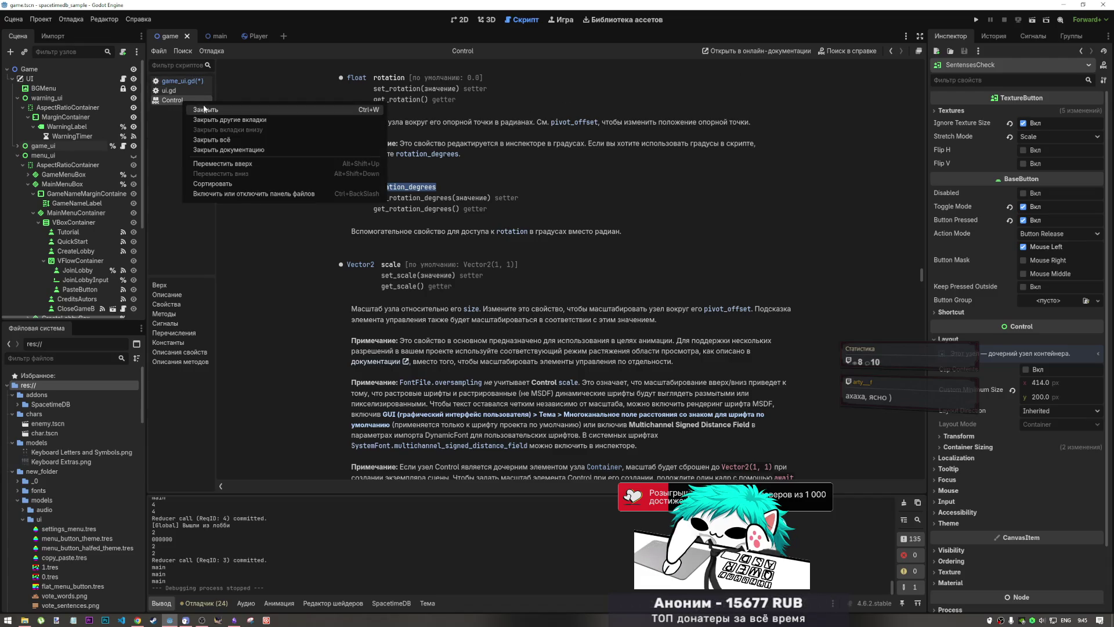
left_click(198, 109)
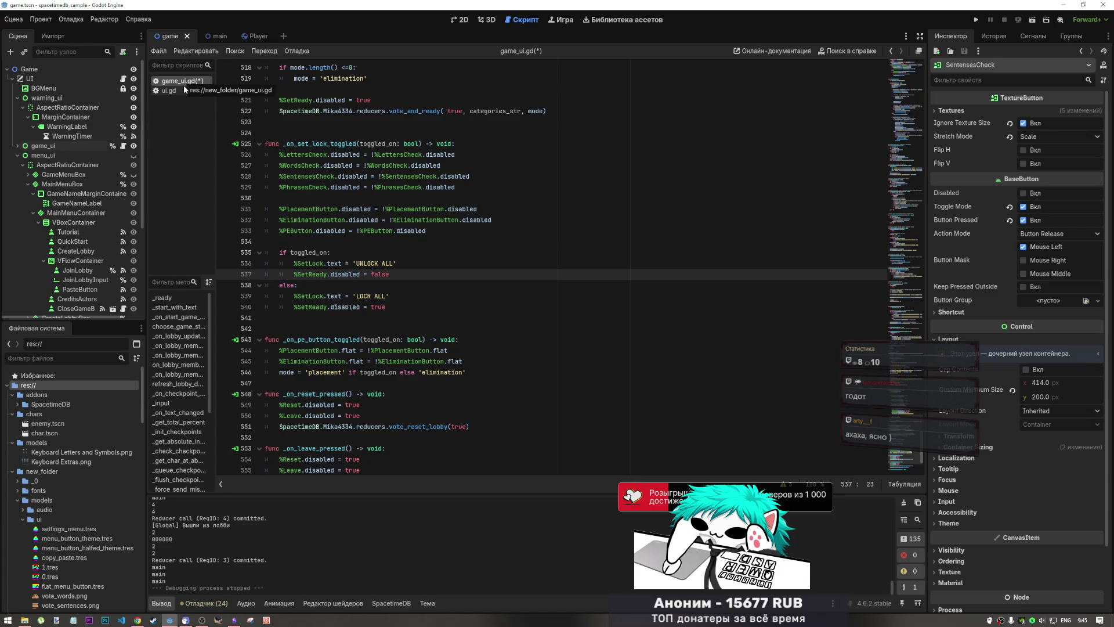
- Save the scene and the game_ui.gd script with Ctrl+S
left_click(497, 290)
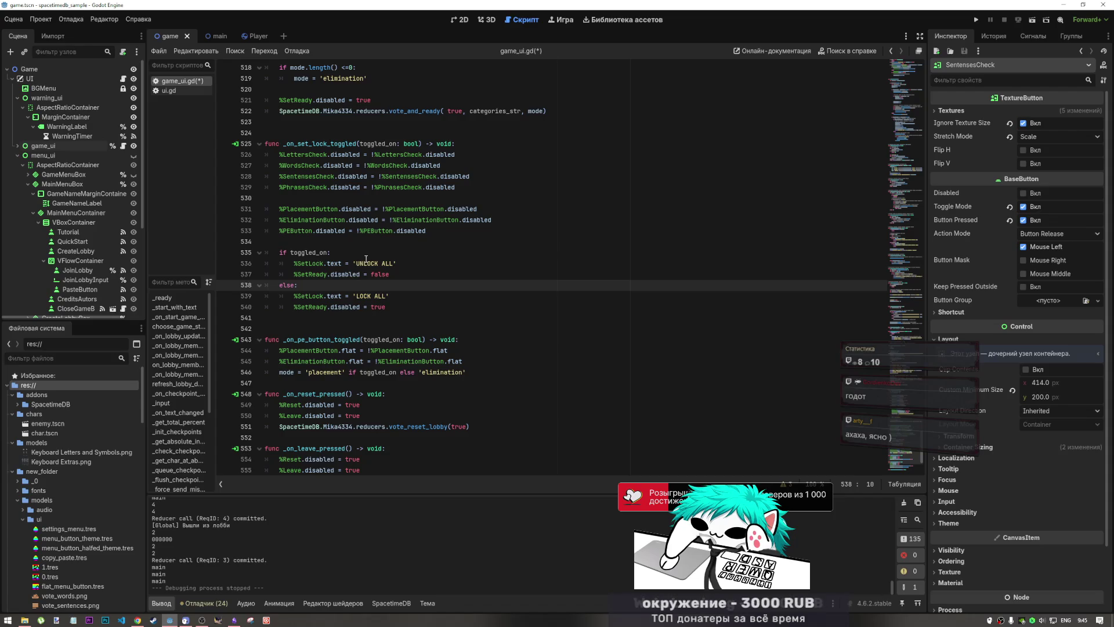
key("ctrl+s")
left_click(404, 302)
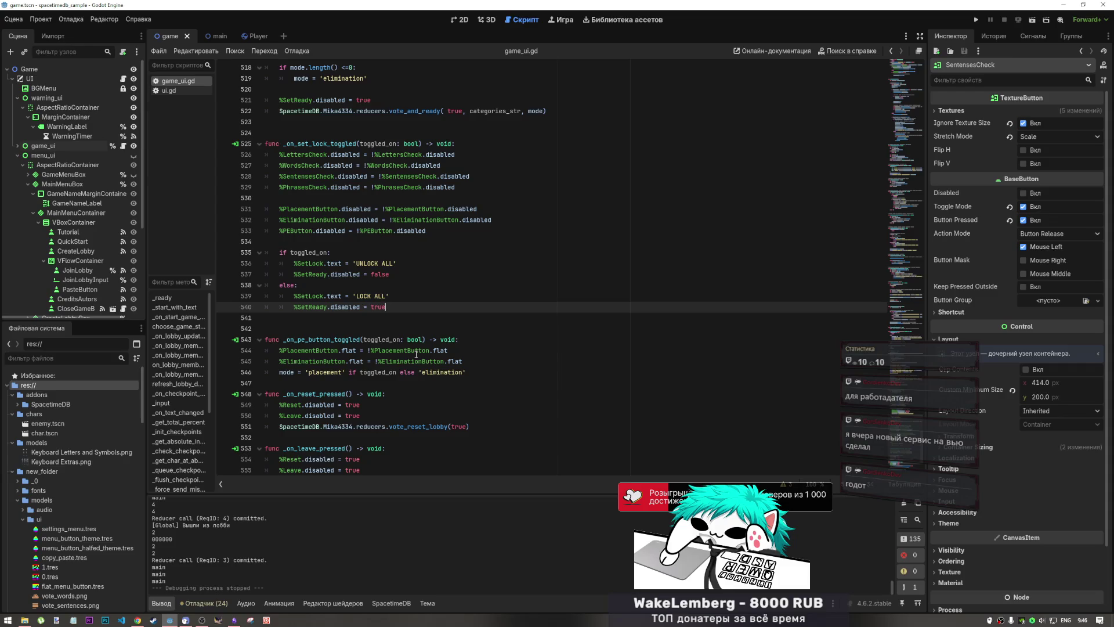
left_click(367, 296)
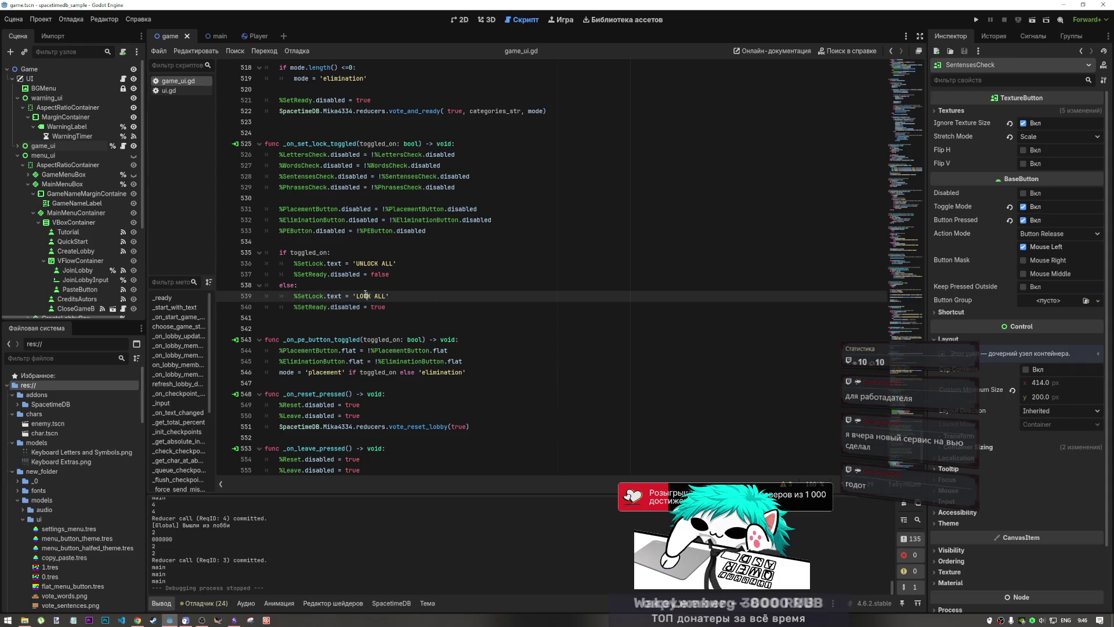
left_click(383, 242)
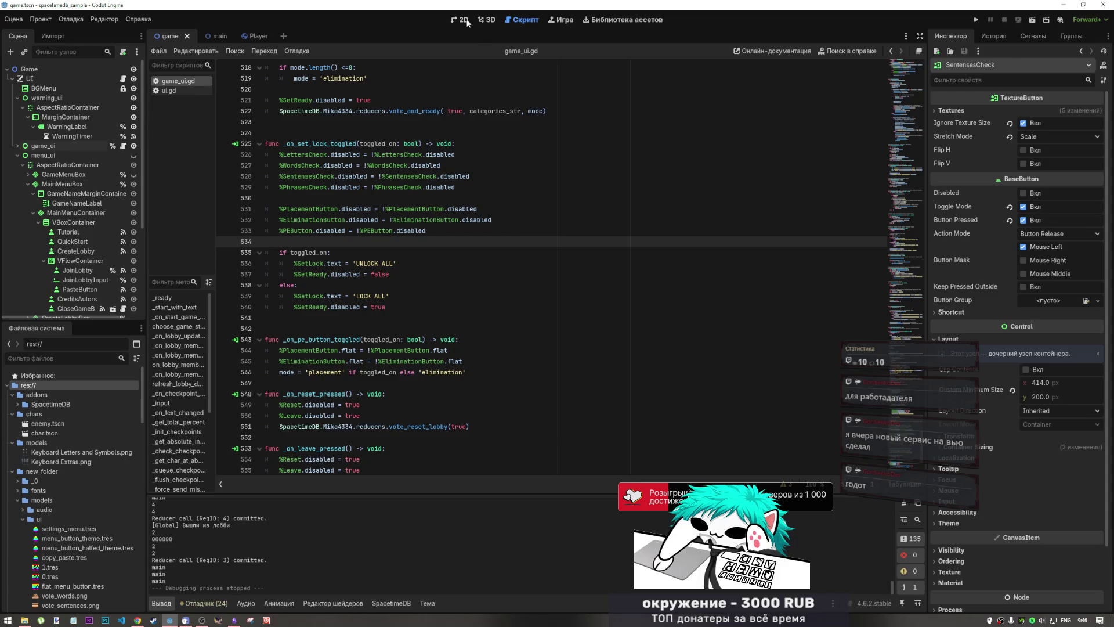
- In the 2D view, expand game_ui and hide the LobbyRect panel to reveal the WANTED poster
left_click(467, 20)
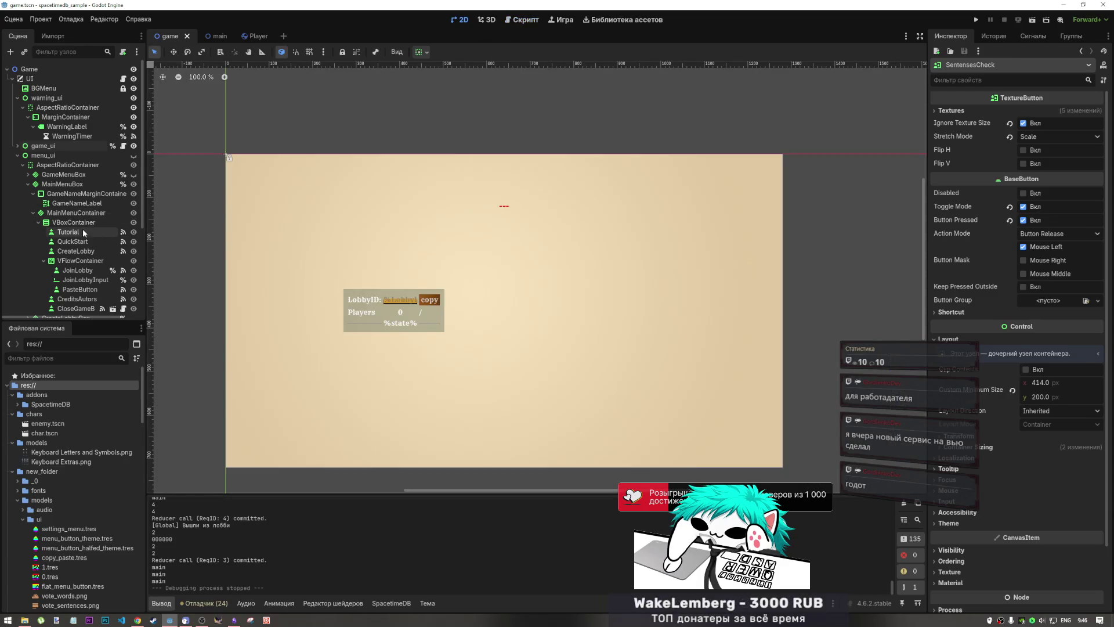
scroll(68, 250, "down", 3)
scroll(68, 250, "up", 3)
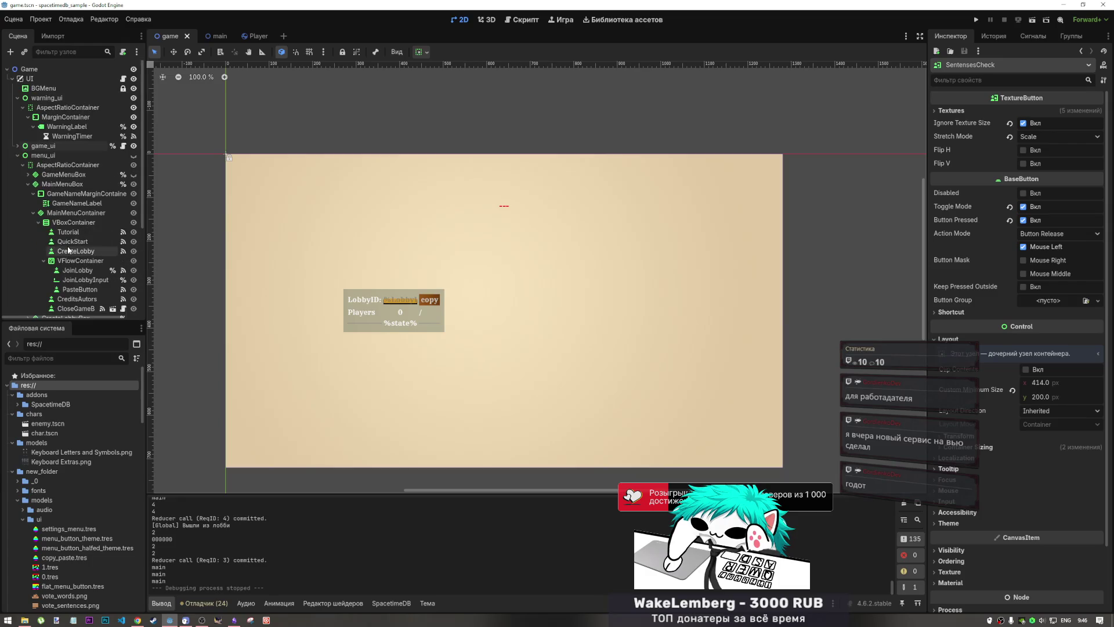
left_click(18, 155)
left_click(17, 146)
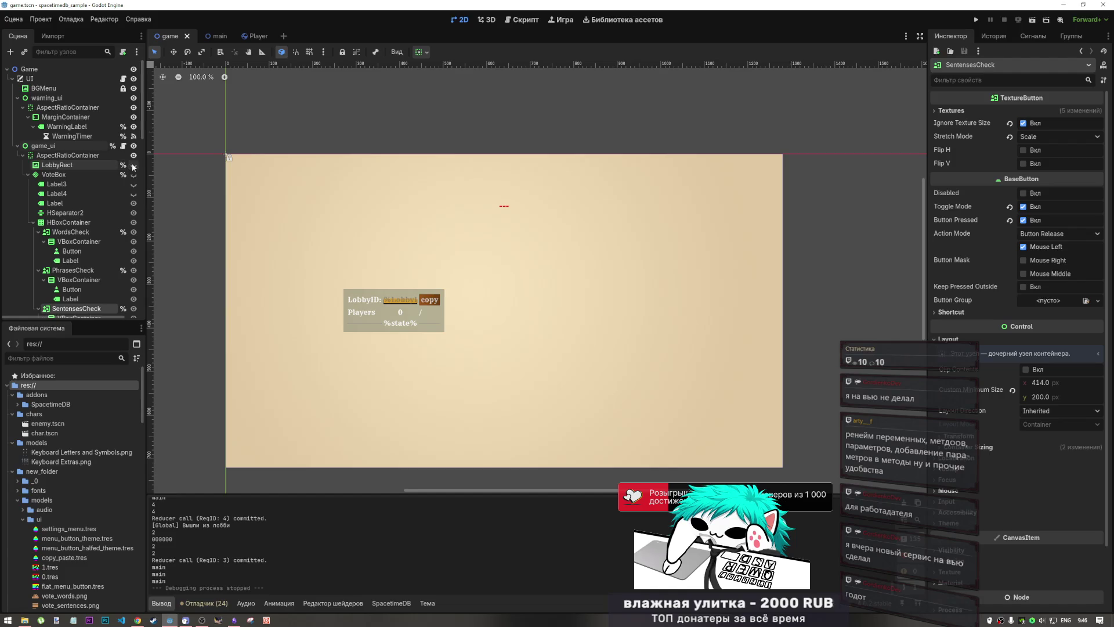
left_click(133, 166)
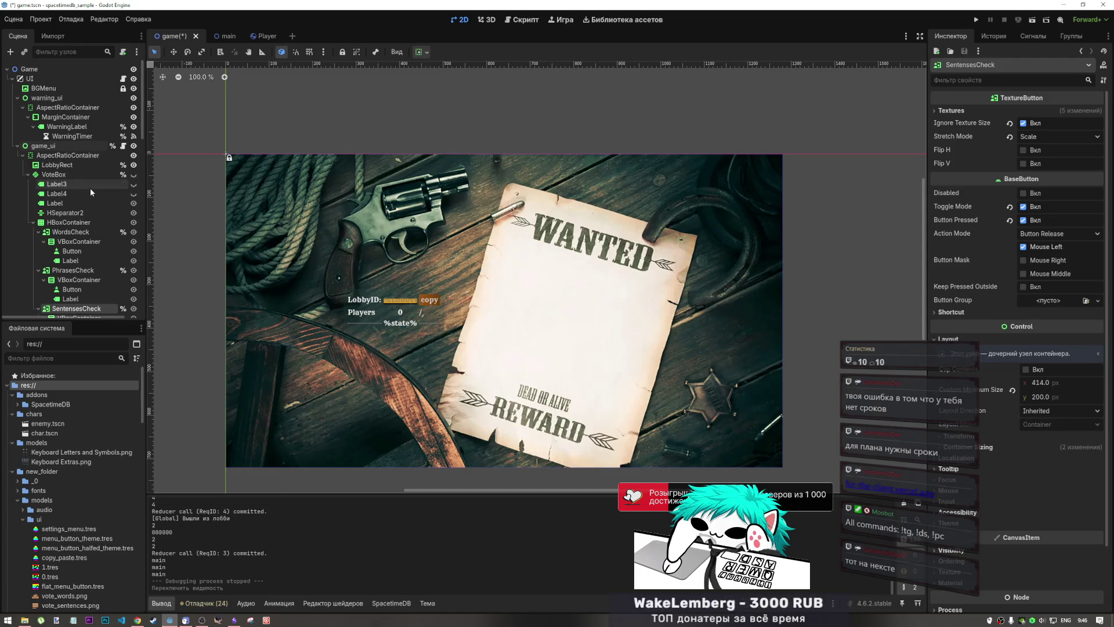
- Collapse the VoteBox and LobbyBox nodes and switch to the web browser
left_click(27, 174)
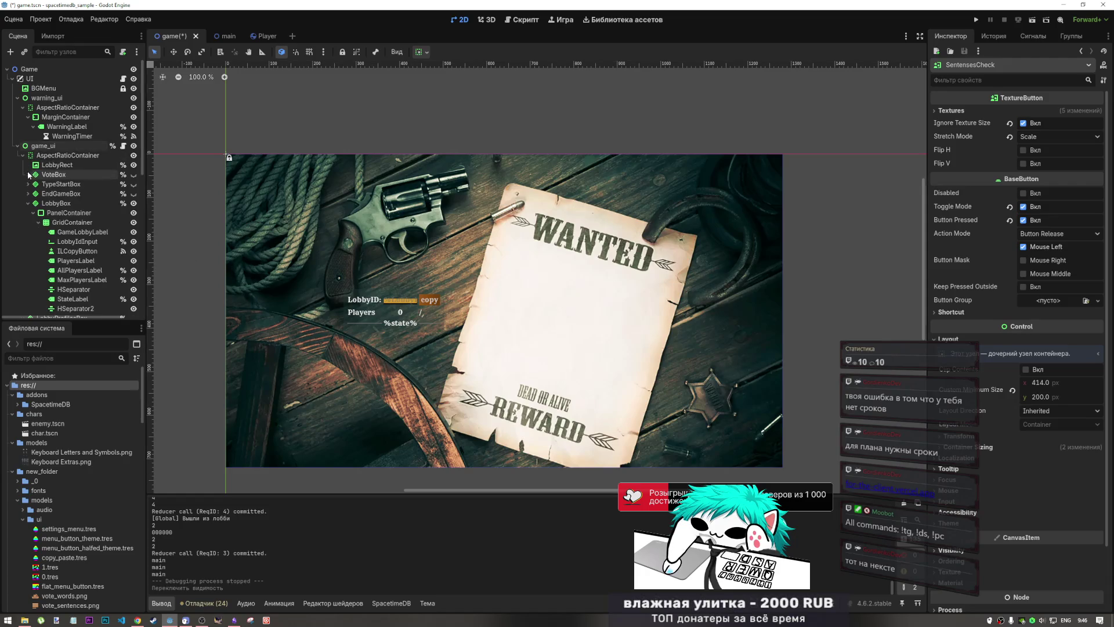
left_click(28, 203)
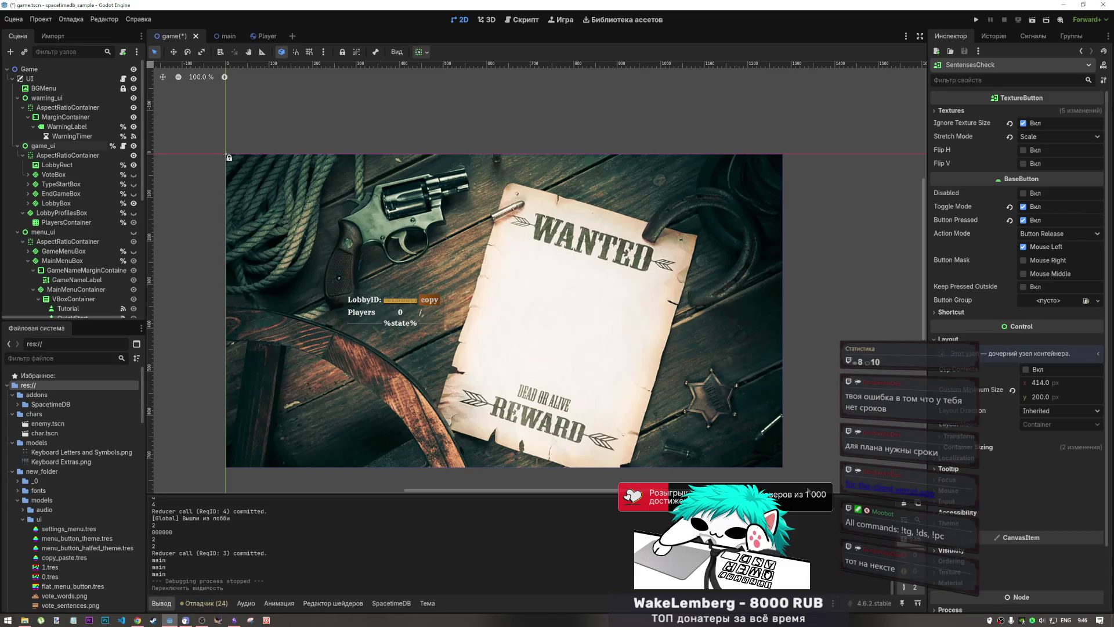
left_click(202, 621)
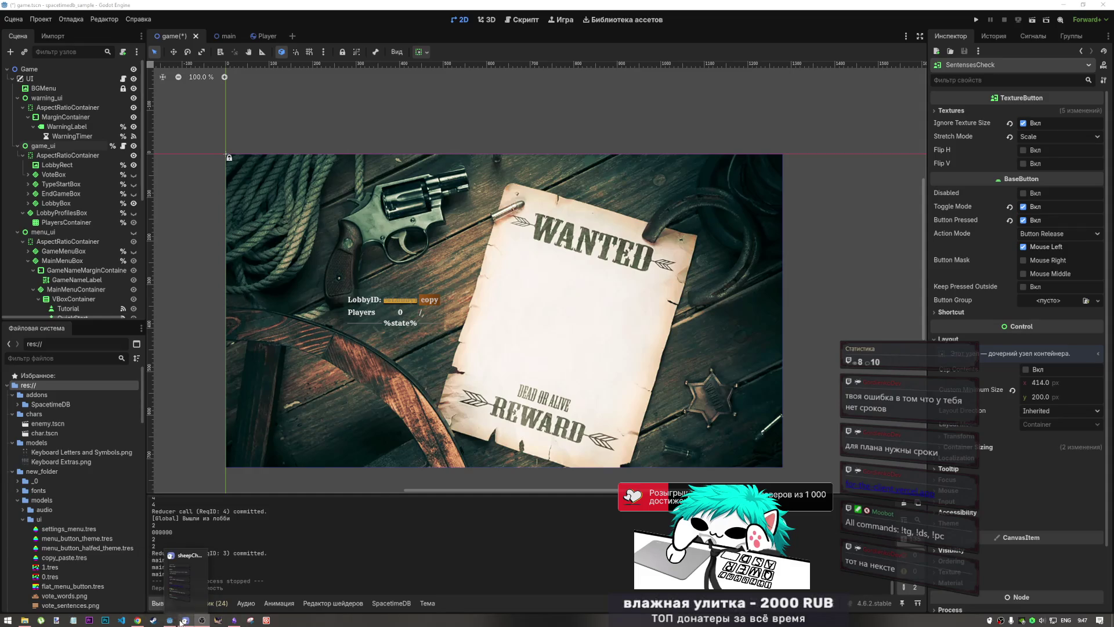
left_click(137, 621)
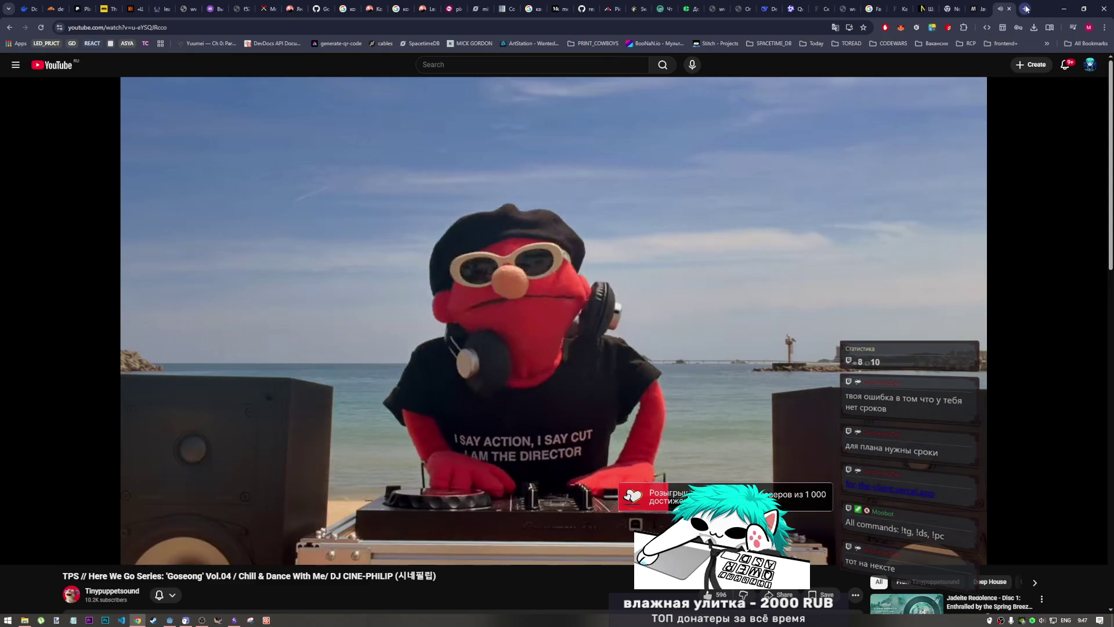
- Open for-the-client.vercel.app in a new browser tab
key("ctrl+t")
type("https://for-the-client.vercel.app/")
key("Return")
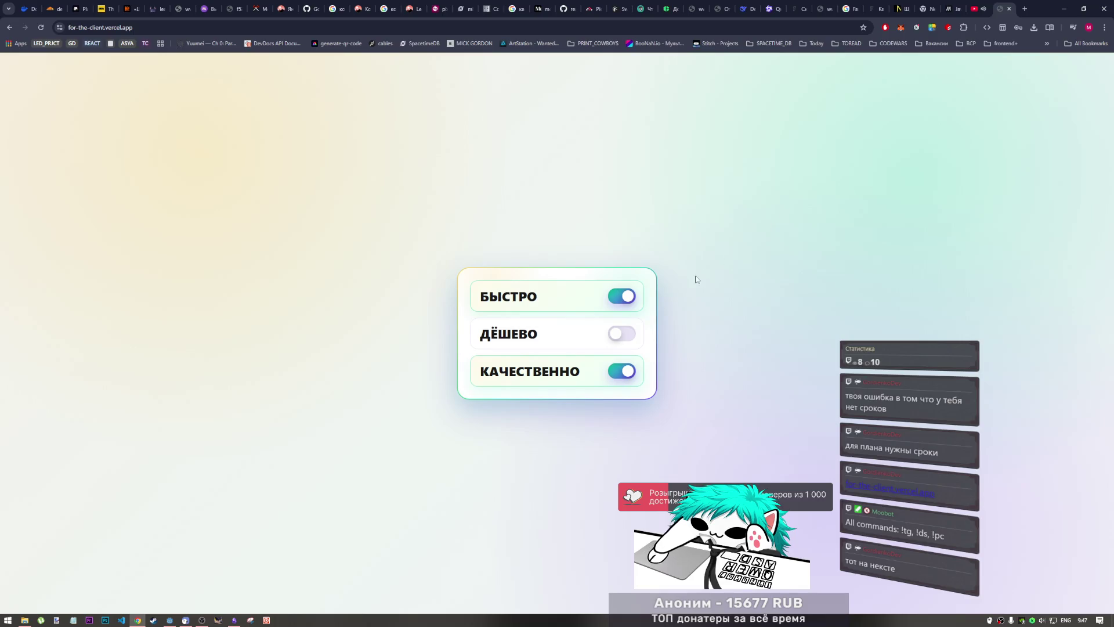
- Test the three toggles, ending with БЫСТРО and КАЧЕСТВЕННО on and ДЁШЕВО off
left_click(624, 333)
left_click(625, 297)
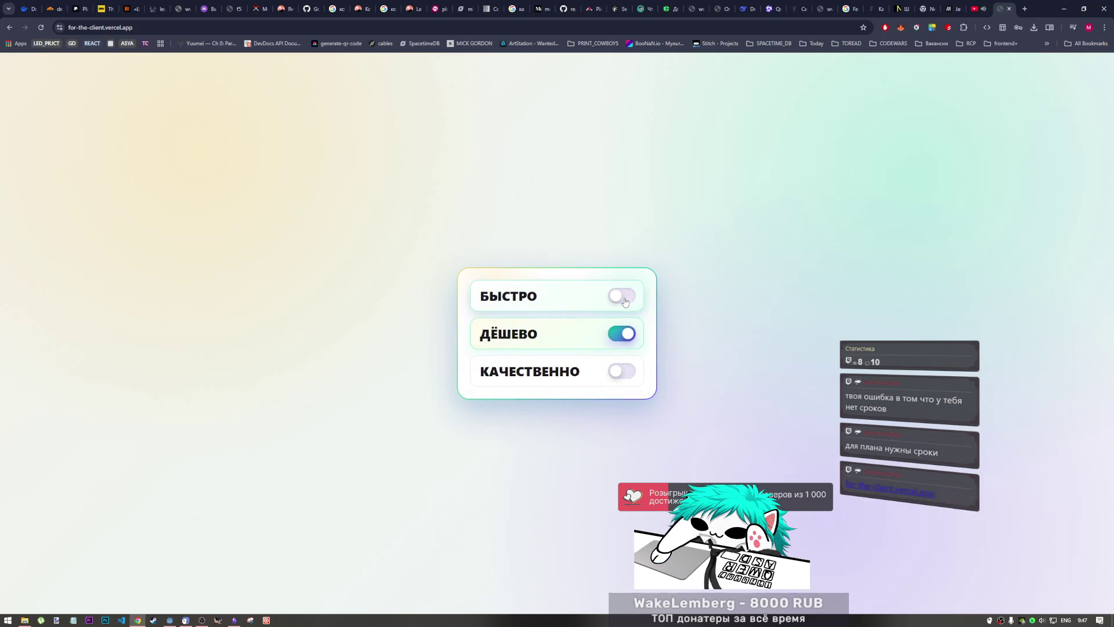
left_click(614, 371)
left_click(619, 299)
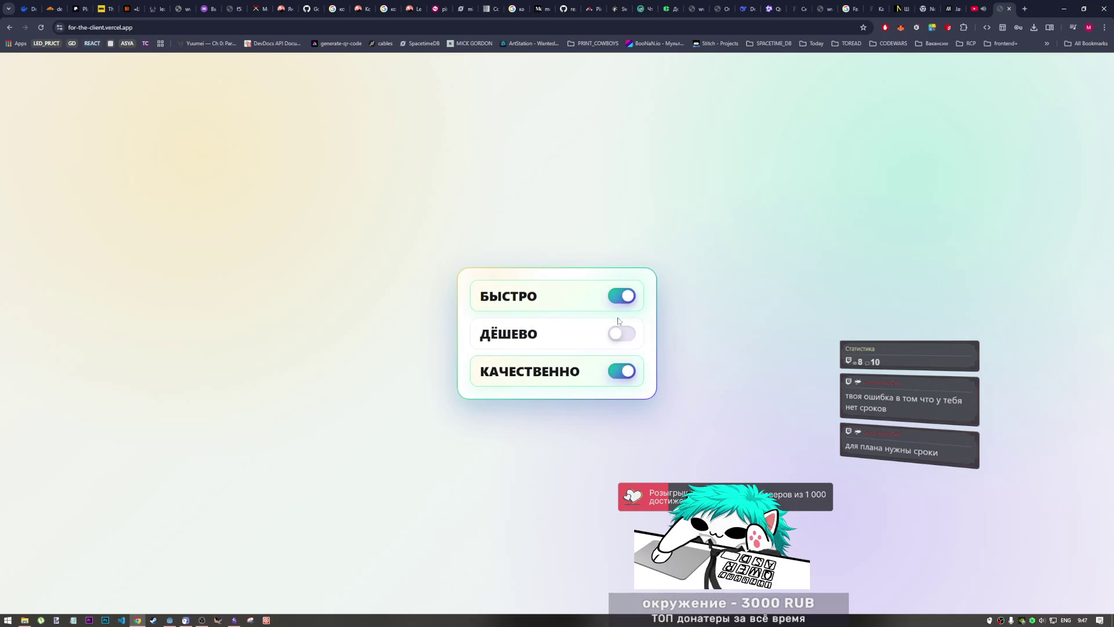
left_click(623, 338)
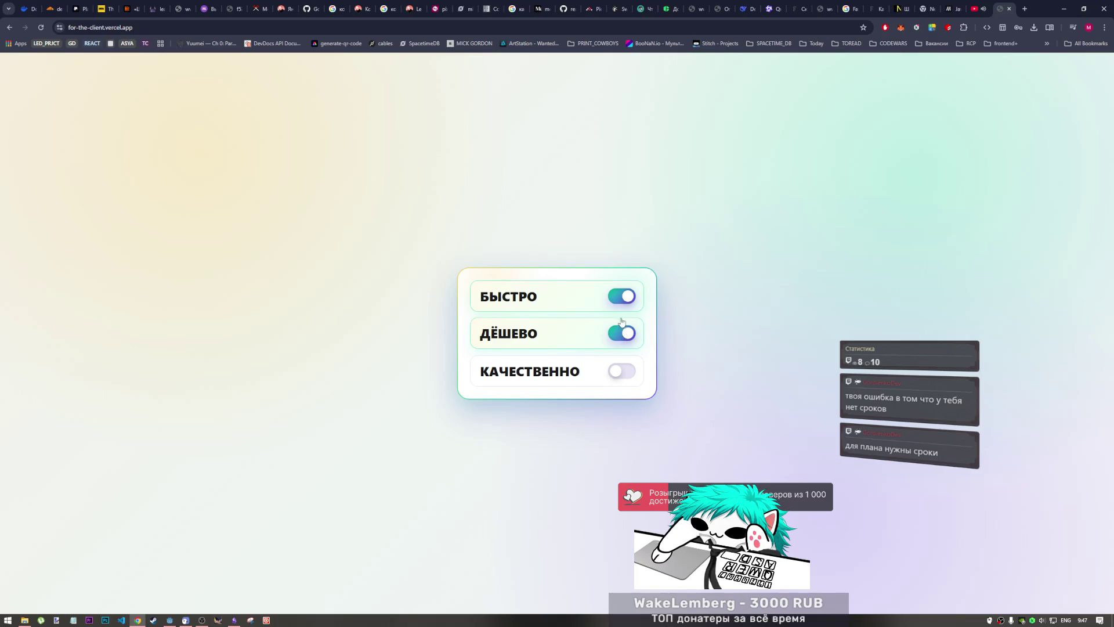
left_click(619, 372)
left_click(625, 300)
left_click(623, 336)
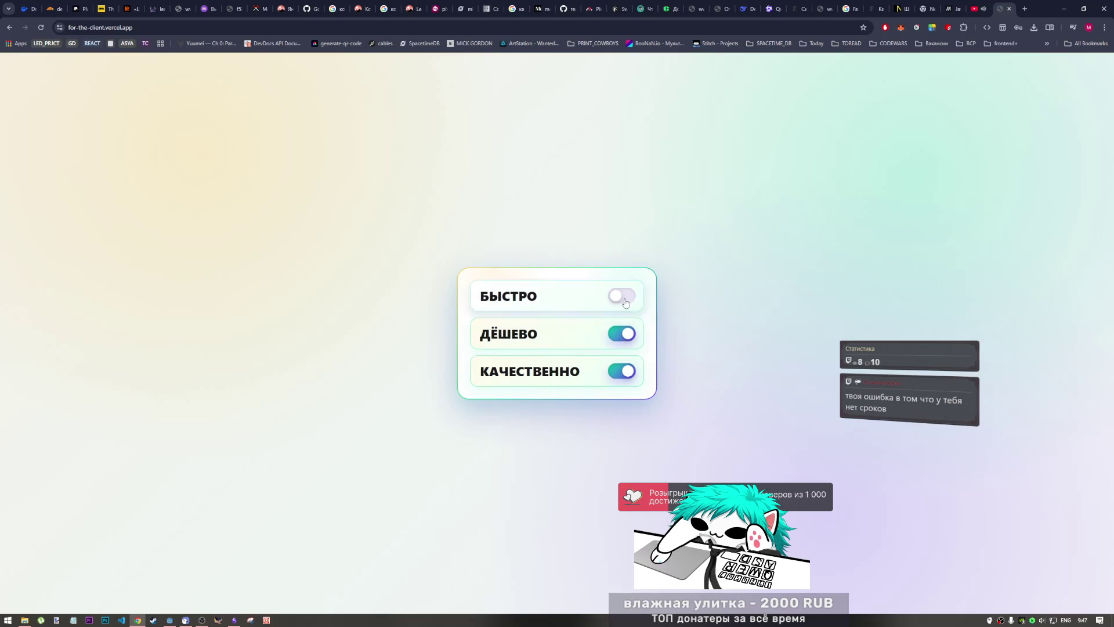
left_click(624, 301)
right_click(619, 338)
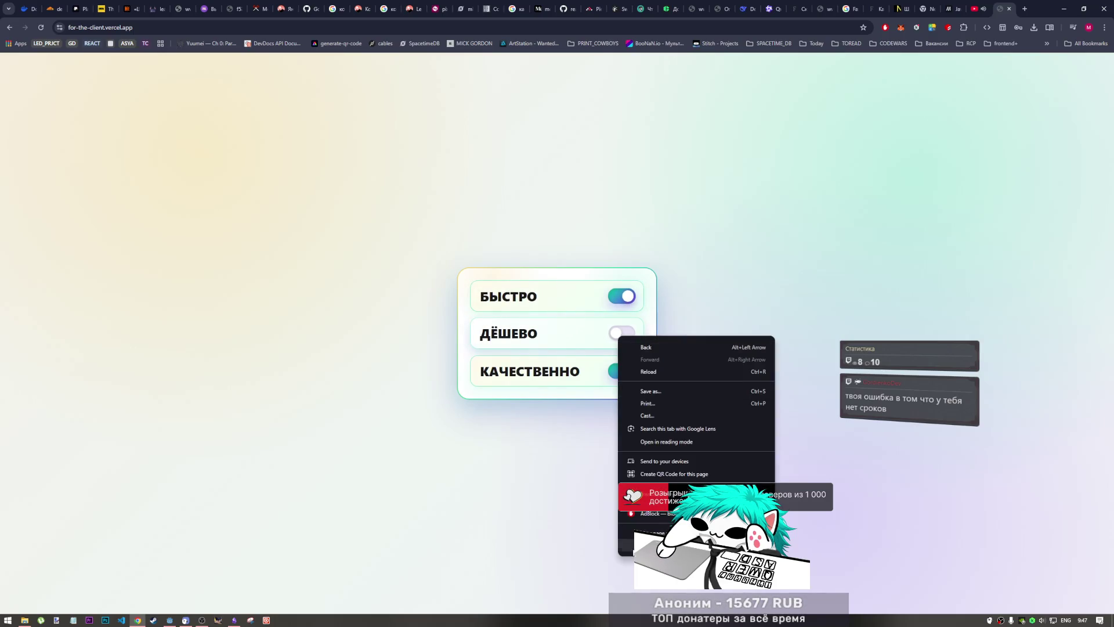
- Inspect the ДЁШЕВО toggle and review its hidden checkbox and option row styles
left_click(632, 552)
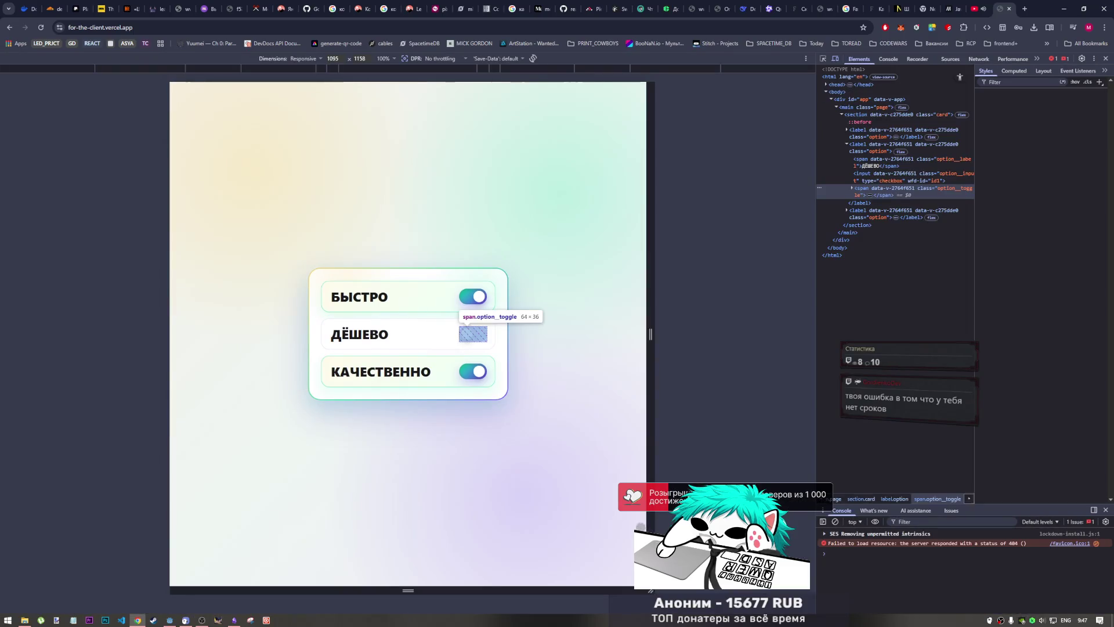
left_click(851, 188)
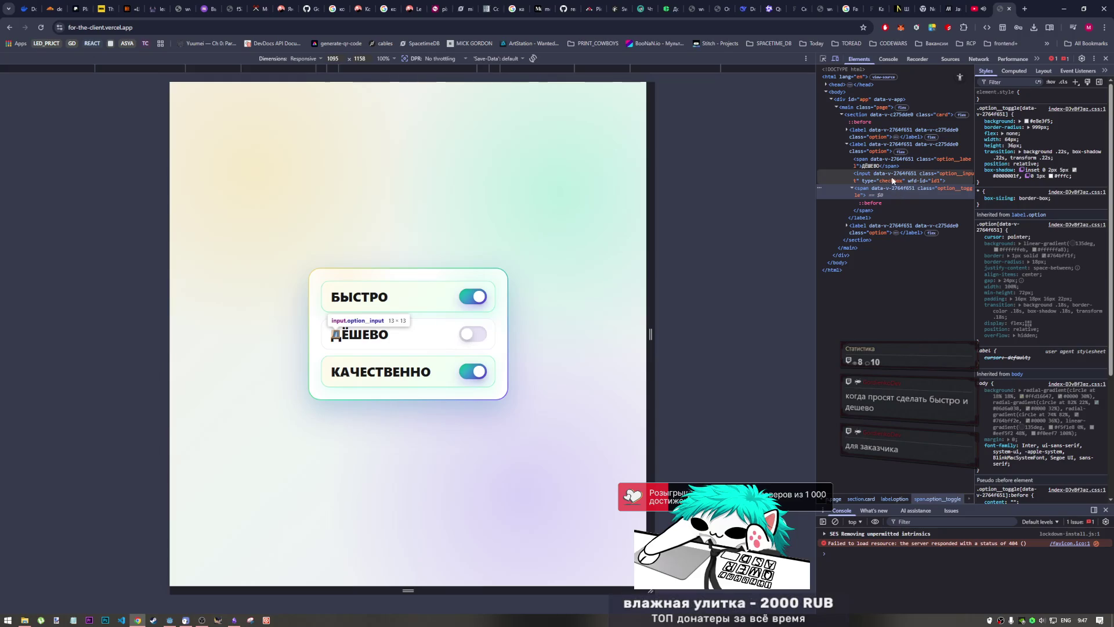
left_click(891, 180)
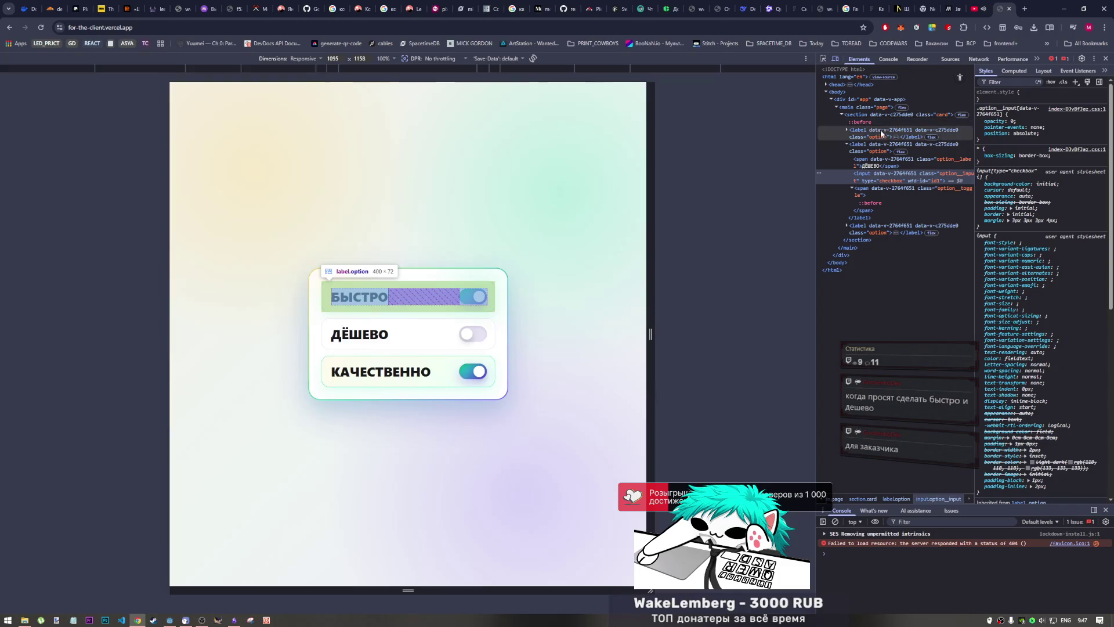
left_click(846, 144)
left_click(847, 145)
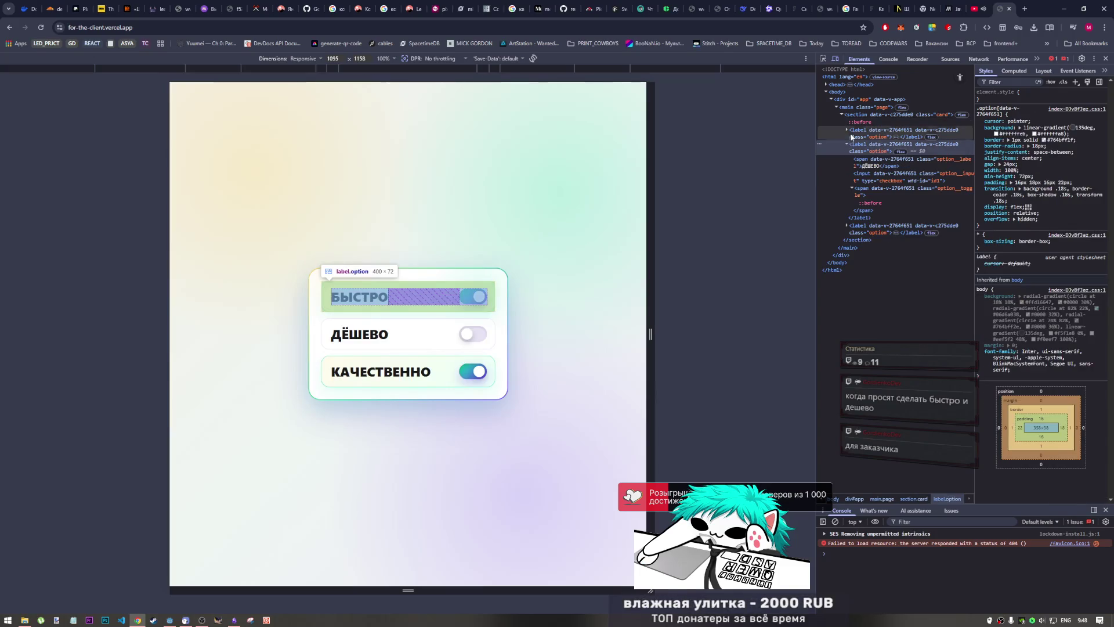
- Review the toggle span and checkbox input style rules, then close DevTools
left_click(847, 130)
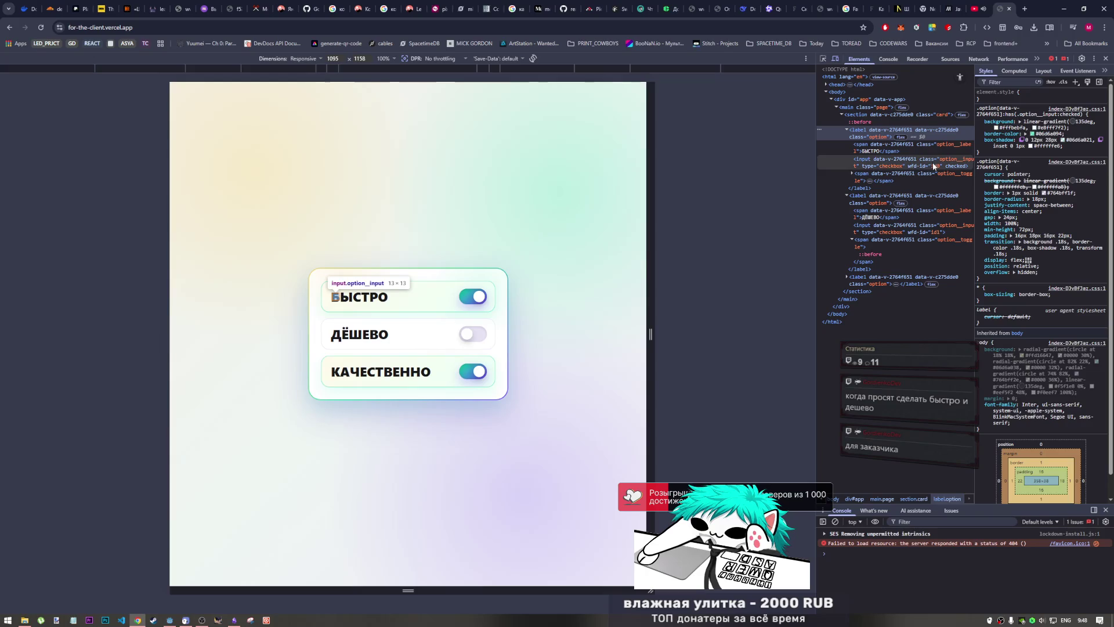
left_click(930, 181)
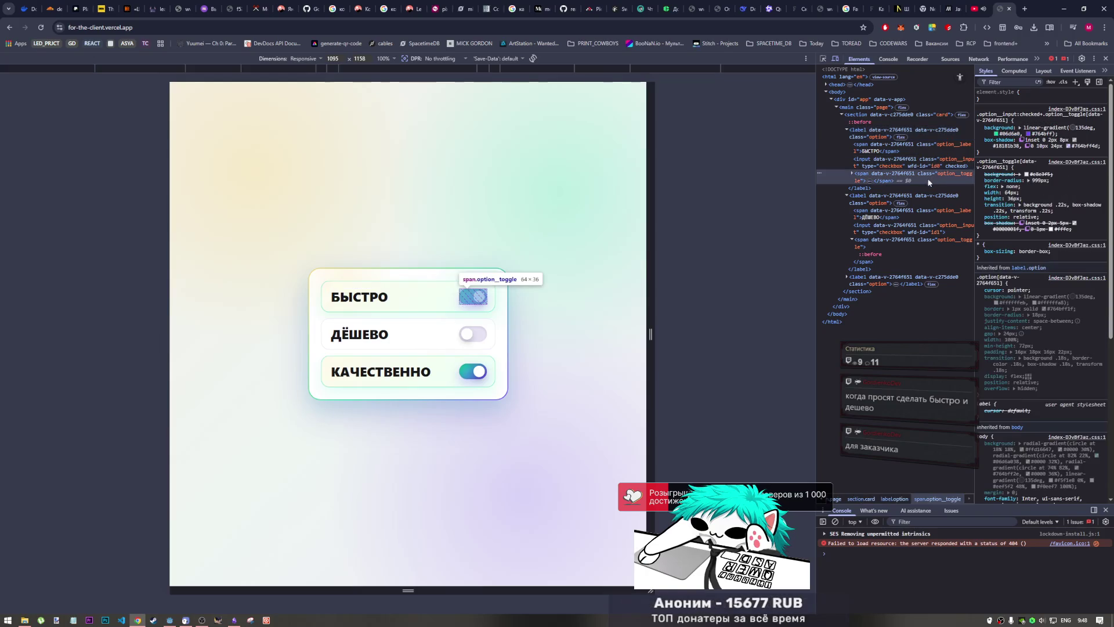
left_click(849, 173)
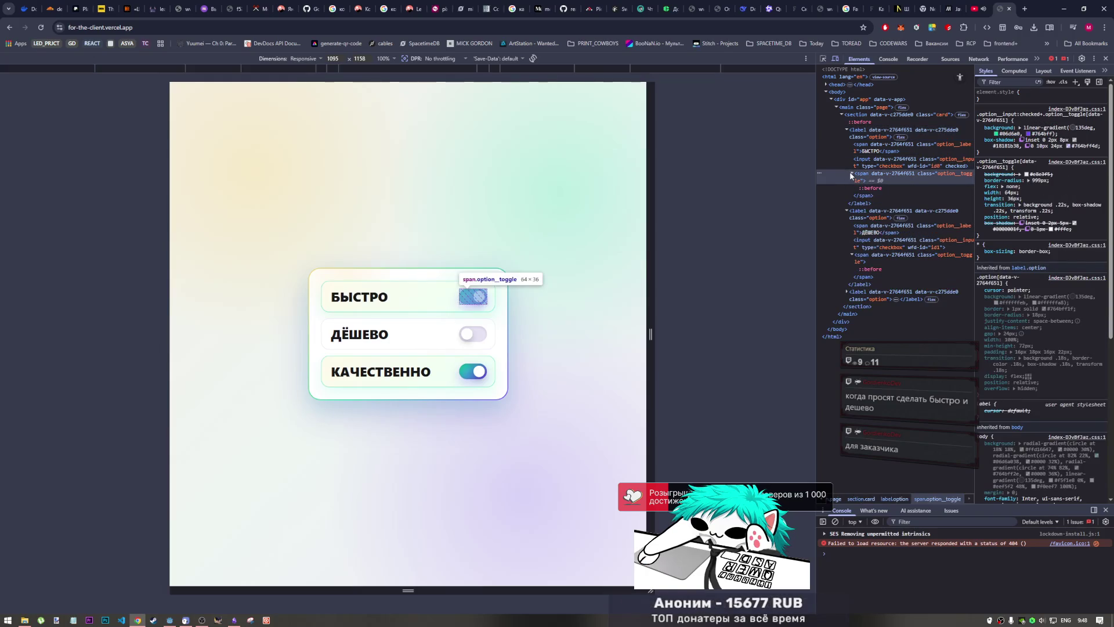
left_click(891, 161)
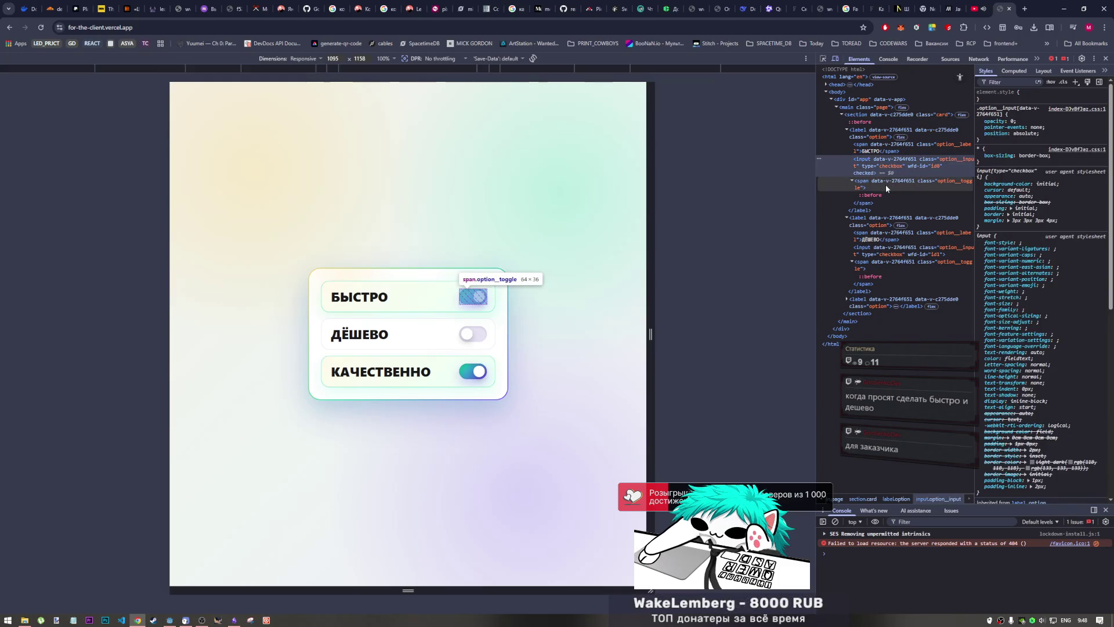
left_click(886, 185)
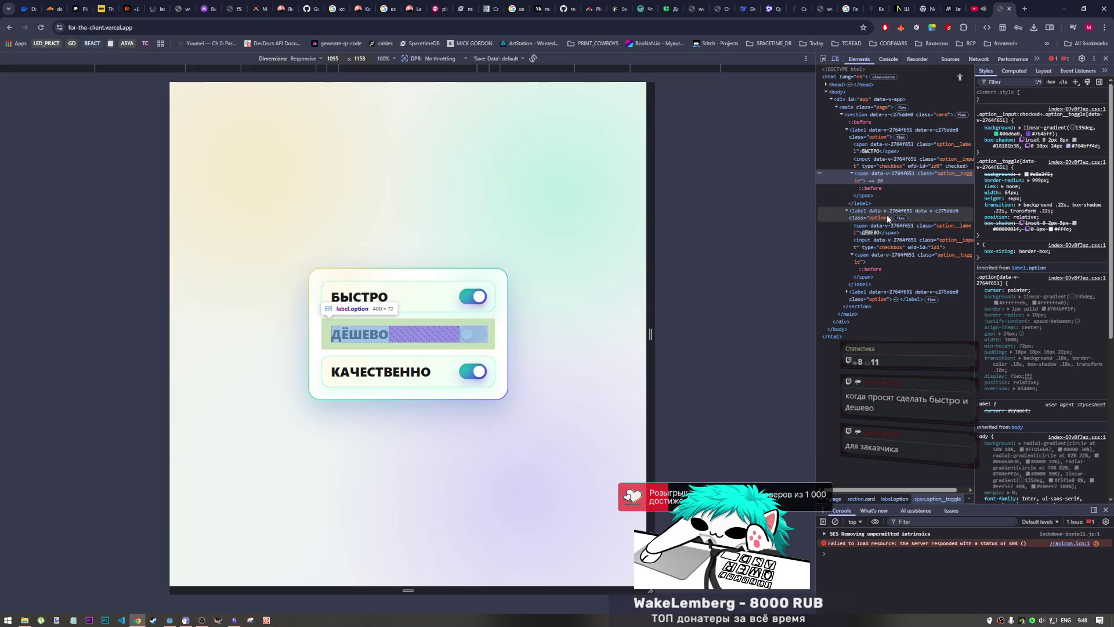
left_click(852, 172)
left_click(851, 172)
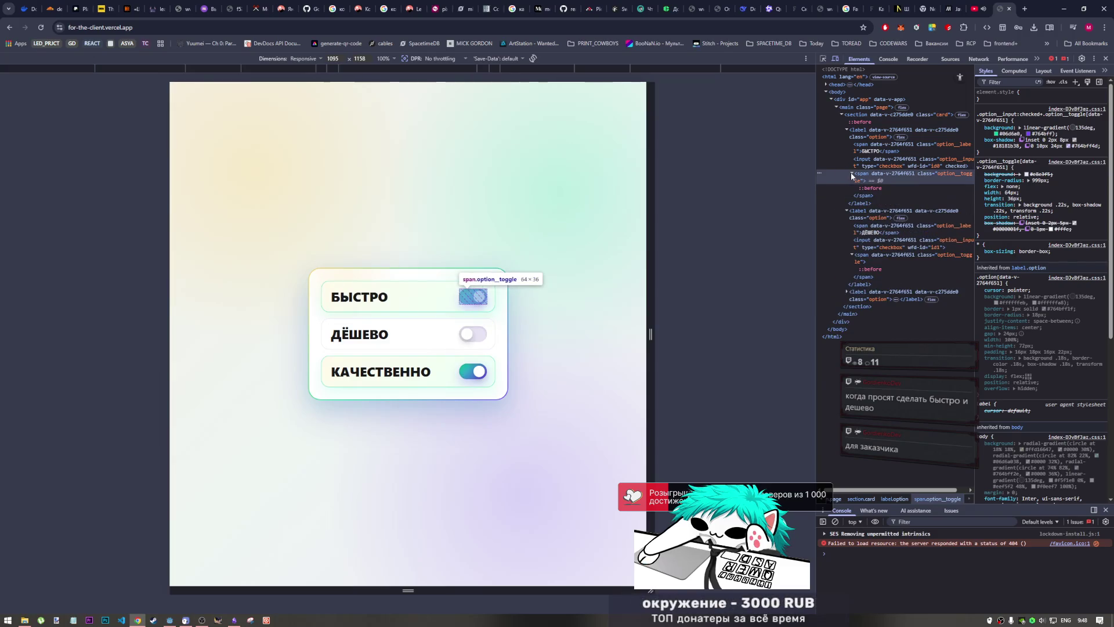
left_click(852, 173)
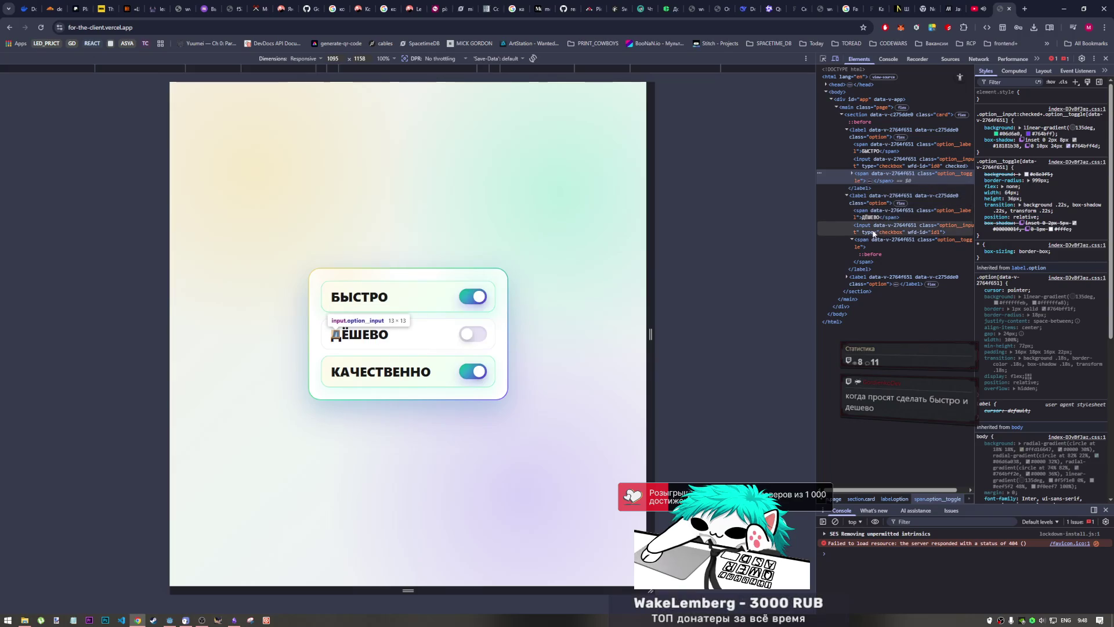
left_click(1105, 58)
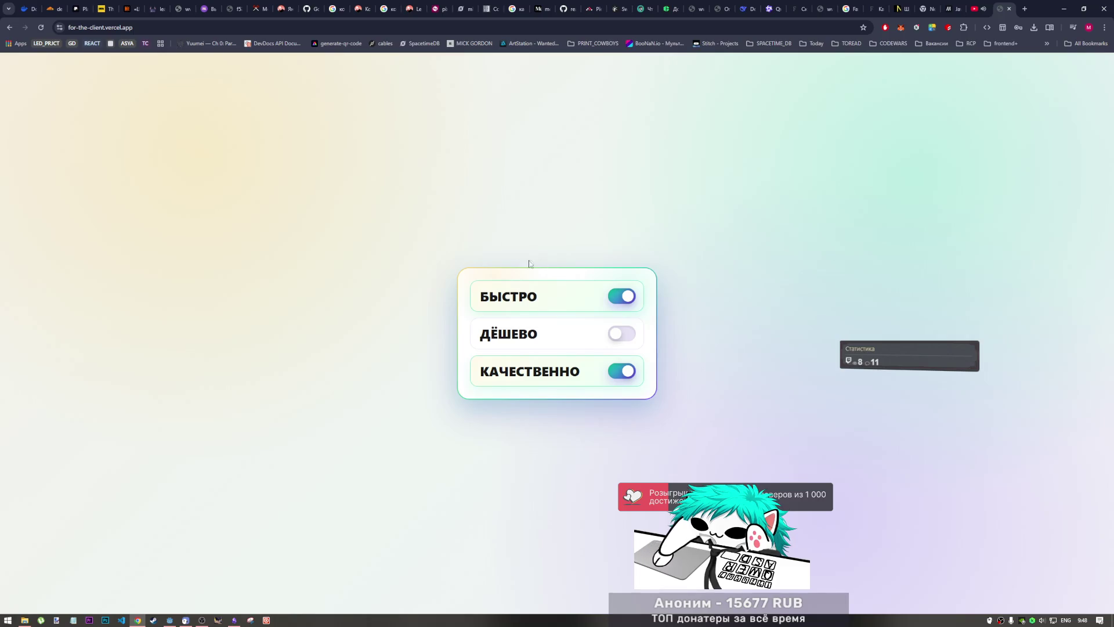
- Close the client site tab and return to the Godot editor's WANTED-poster lobby scene
left_click(1010, 9)
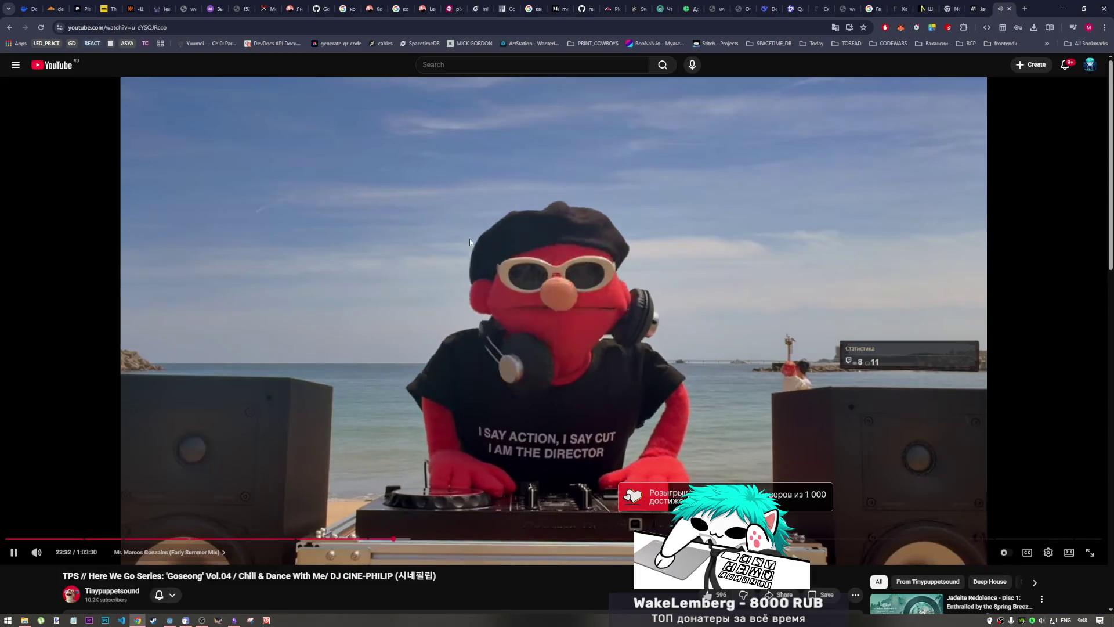
mouse_move(202, 619)
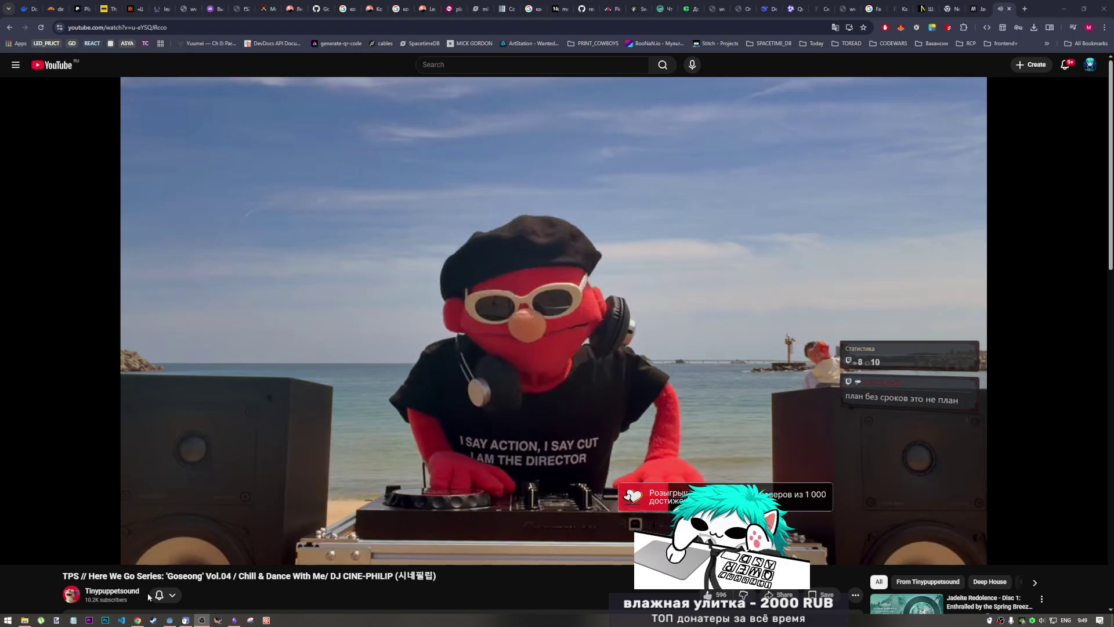
left_click(172, 620)
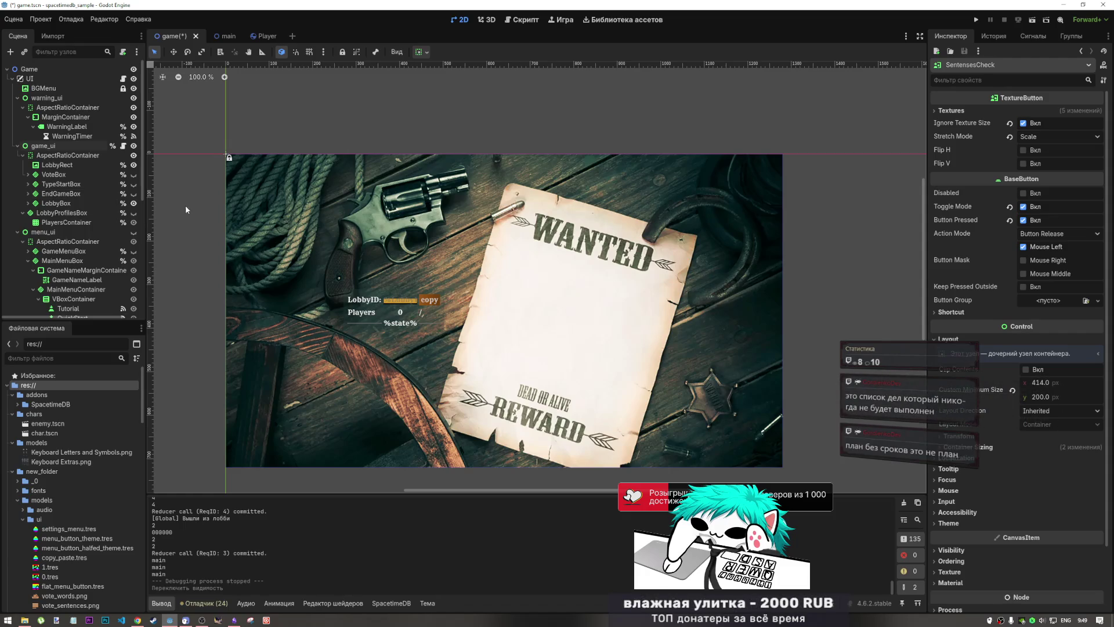
- Glance at the taskbar clock and calendar, then scroll down through the Scene dock
left_click(1083, 620)
left_click(1083, 620)
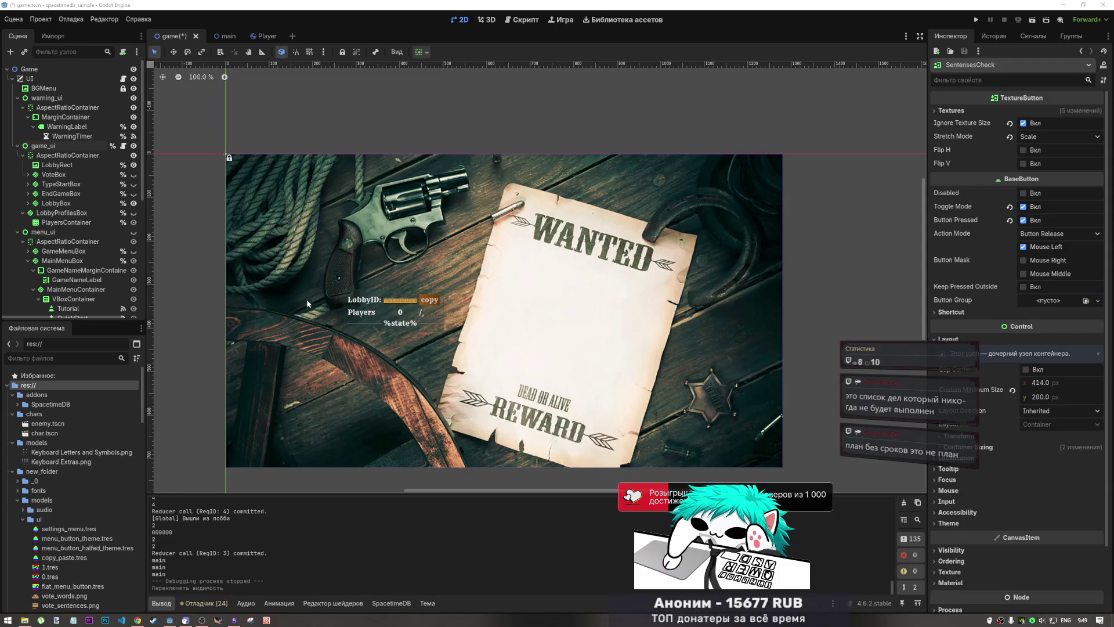
scroll(294, 289, "down", 2)
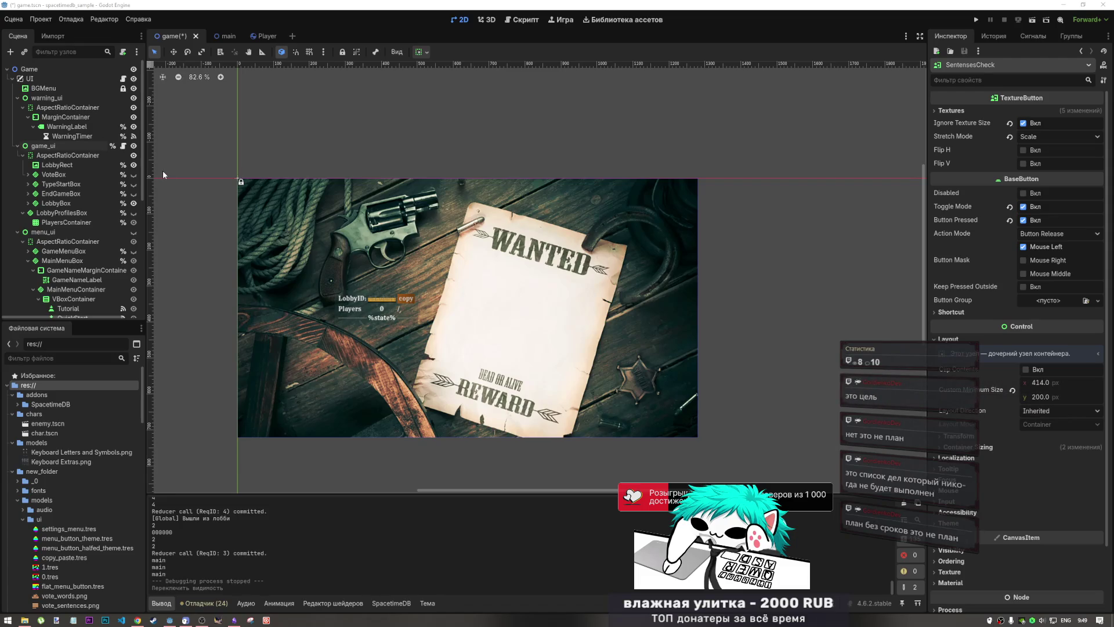
scroll(110, 215, "down", 3)
scroll(101, 226, "down", 2)
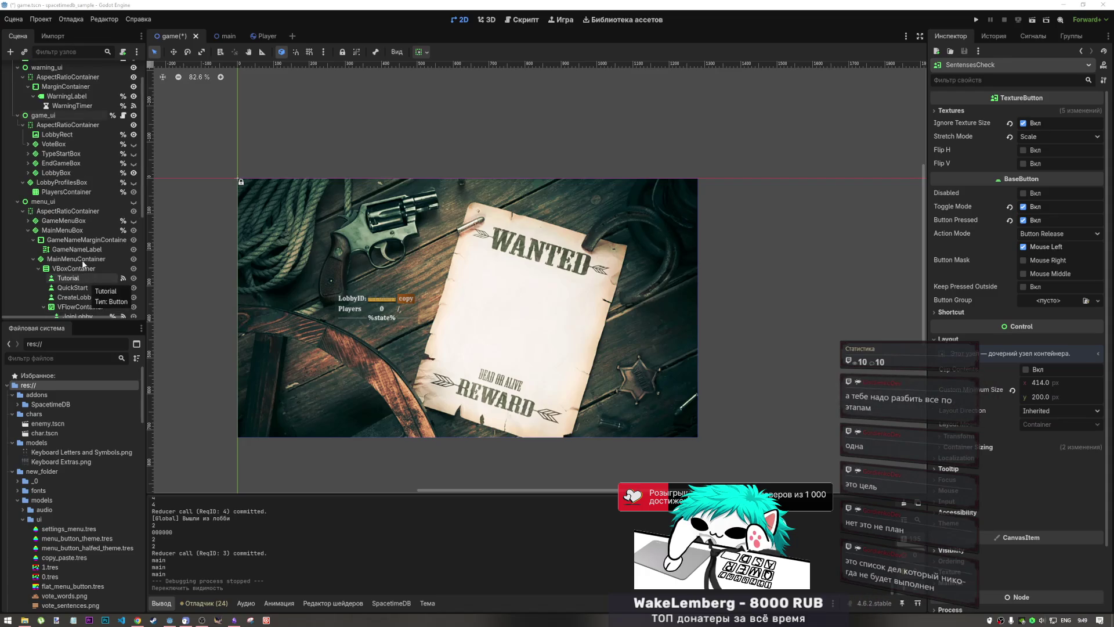
- Select the LobbyIdInput node under LobbyBox to show its properties in the Inspector
left_click(1082, 620)
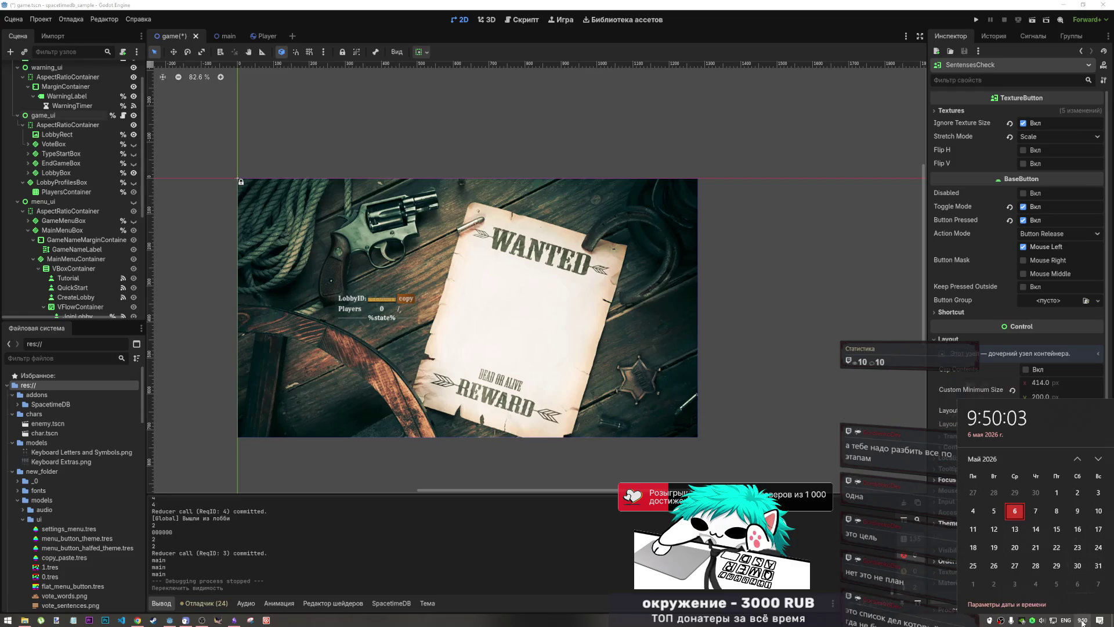
left_click(177, 249)
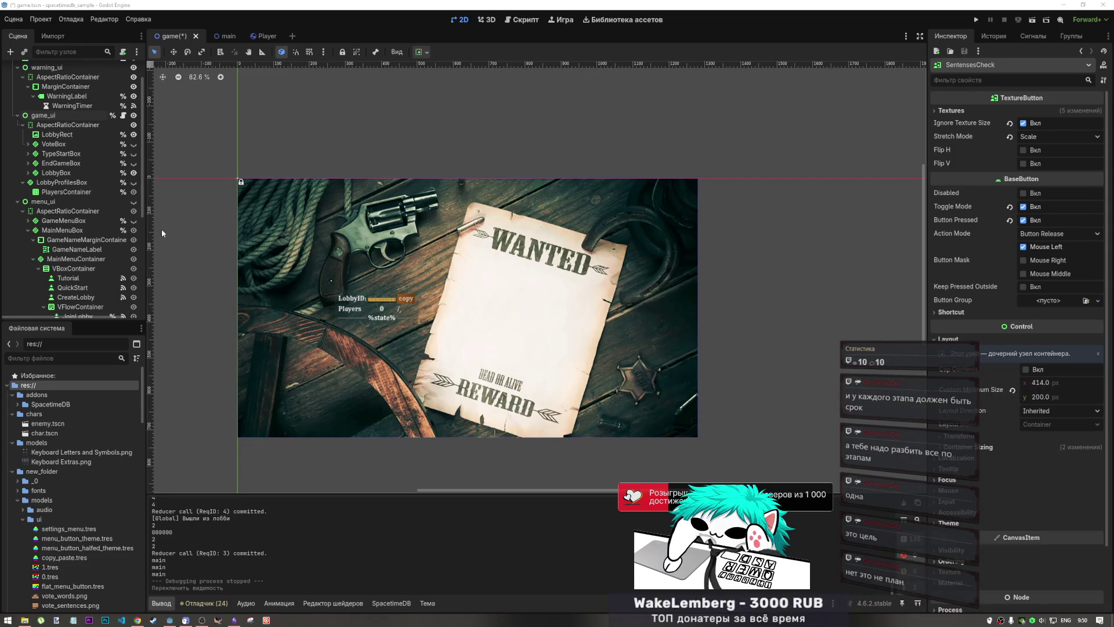
scroll(83, 238, "down", 3)
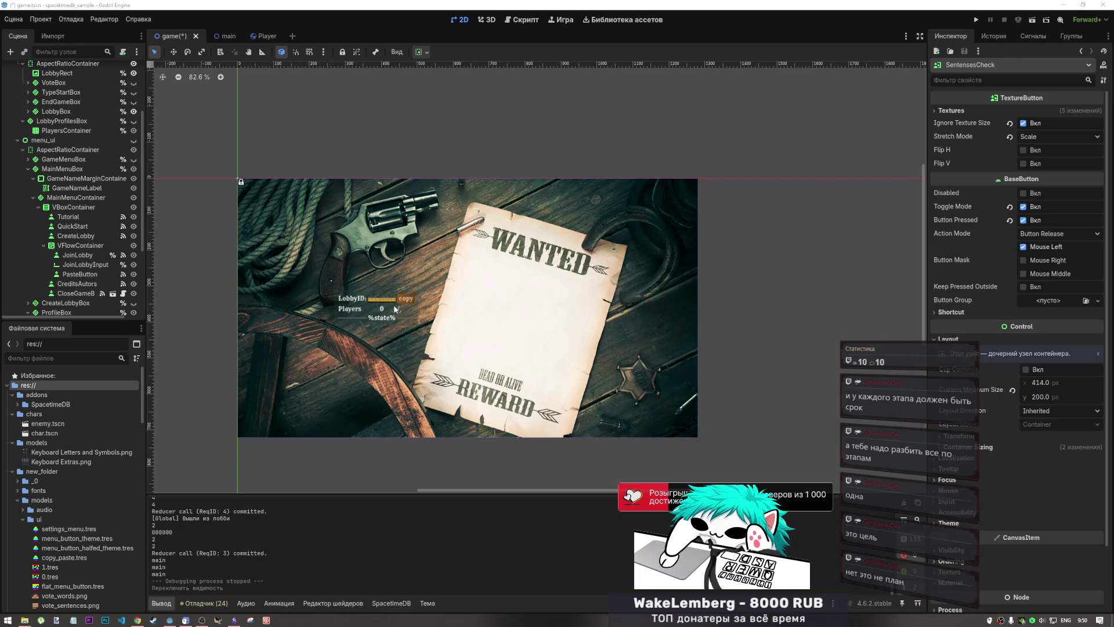
left_click(386, 298)
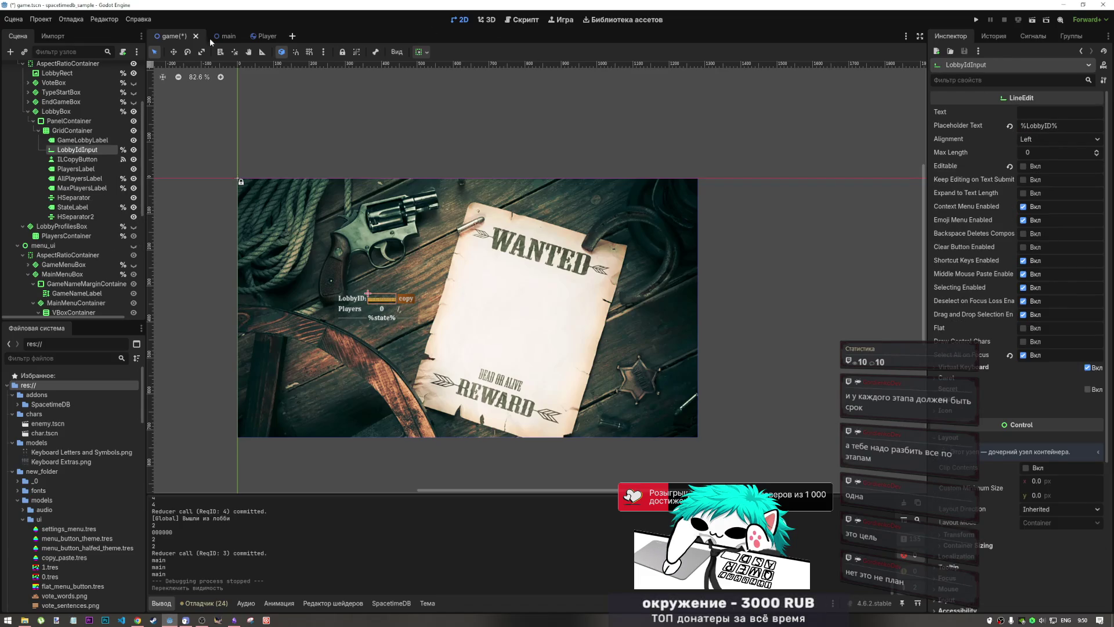
- Collapse and hide LobbyBox, make VoteBox visible, and bring the Obsidian window up alongside
scroll(93, 187, "up", 5)
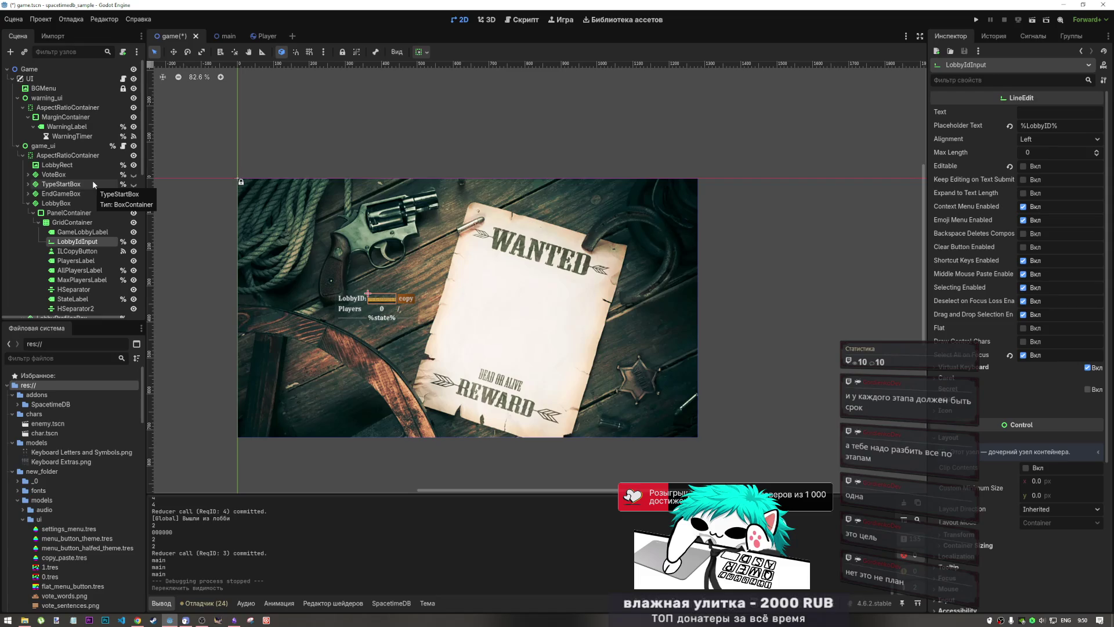
left_click(28, 204)
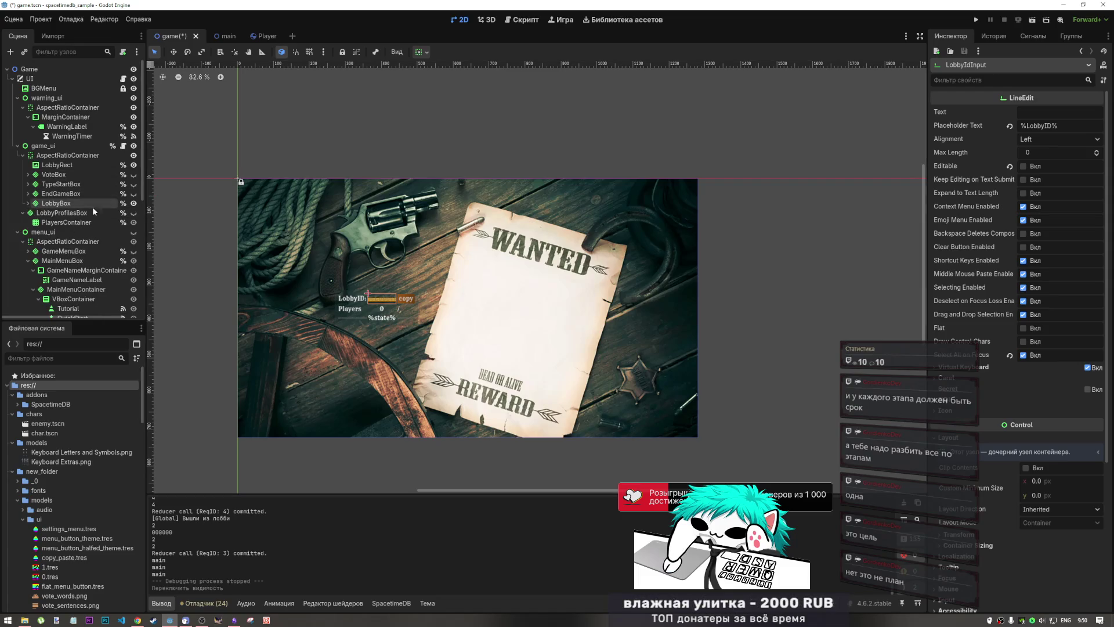
left_click(133, 203)
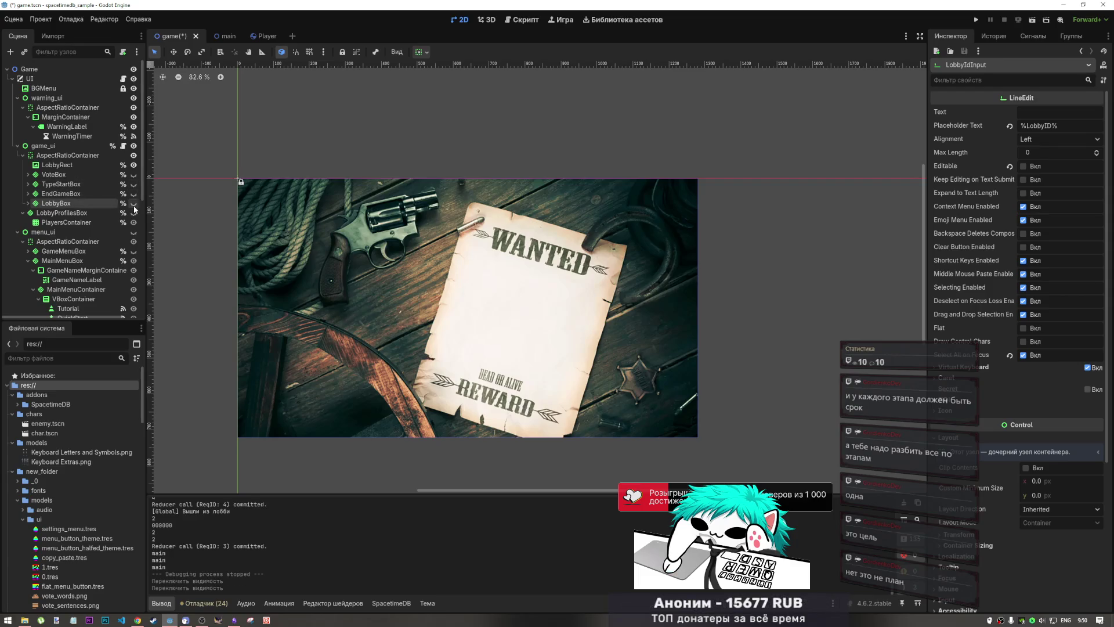
left_click(134, 175)
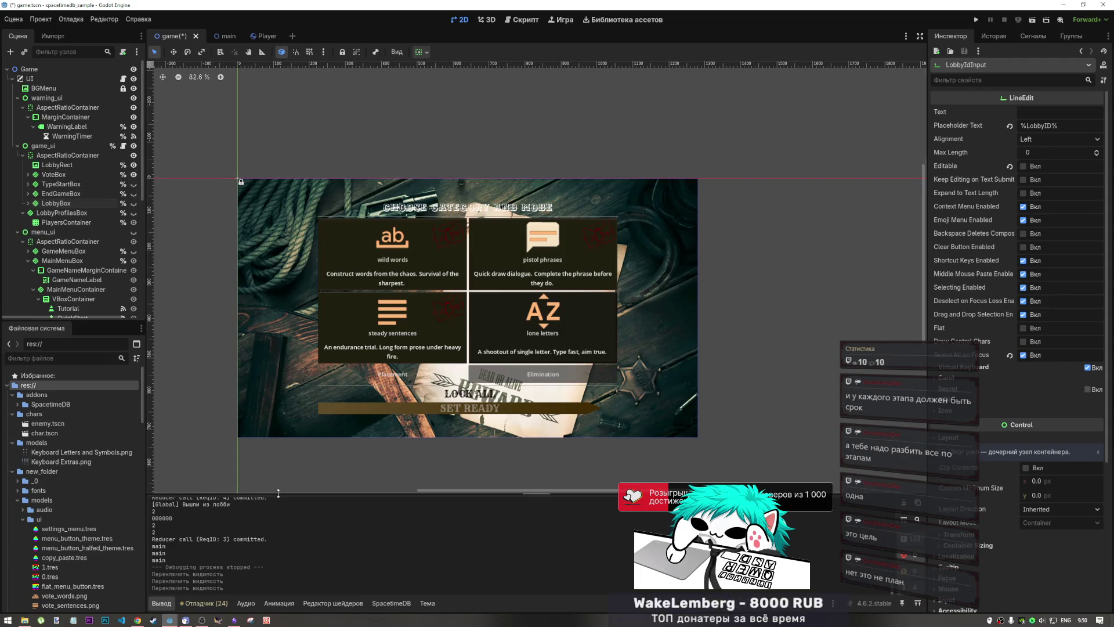
key("alt+Tab")
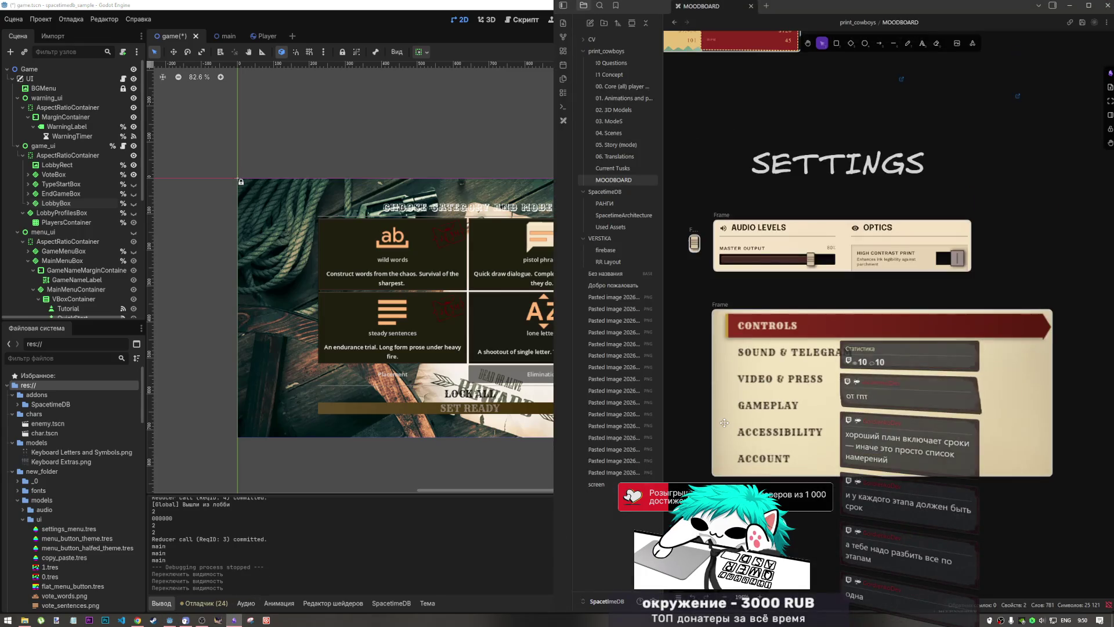
- Pan around the MOODBOARD to view the LETTERS/WORDS/PHRASES/SENTENCES mode-selection cards
scroll(722, 430, "down", 5)
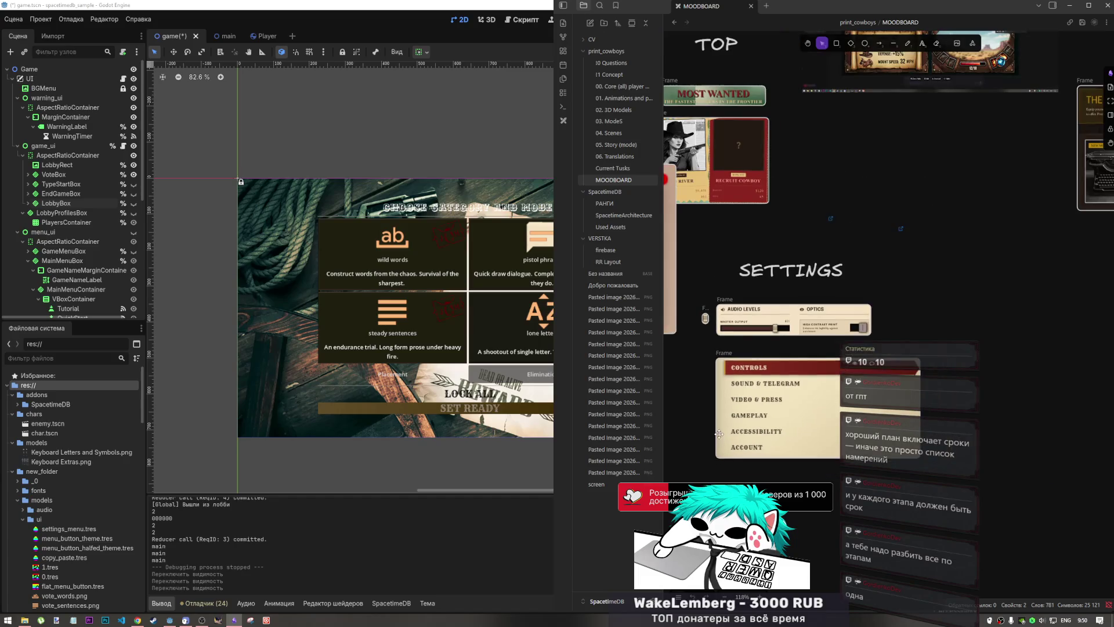
scroll(786, 421, "left", 5)
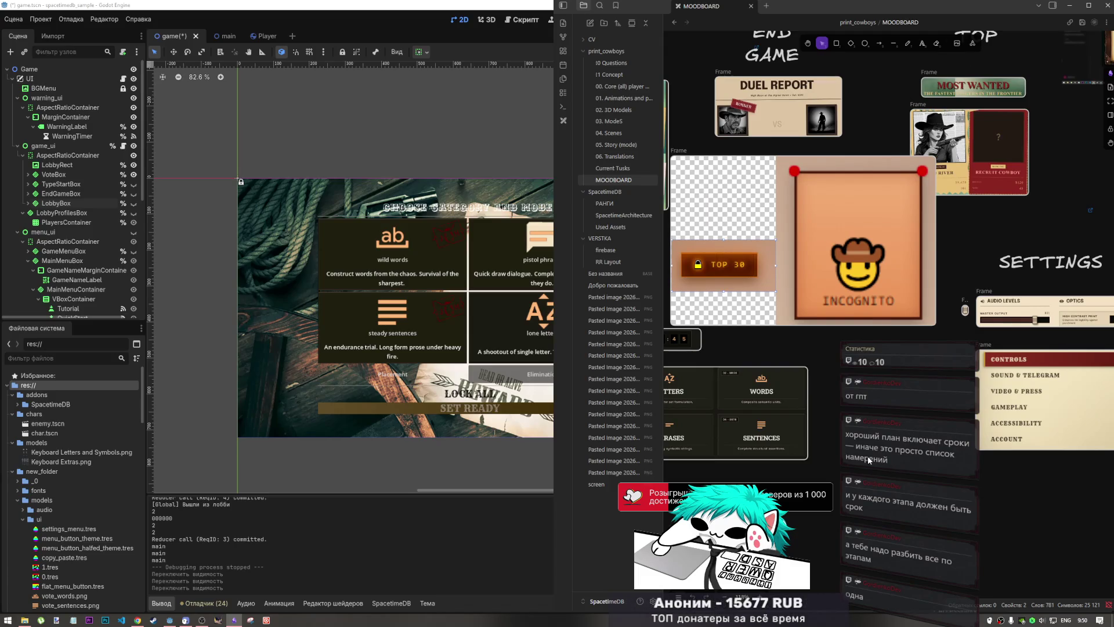
scroll(754, 436, "up", 5)
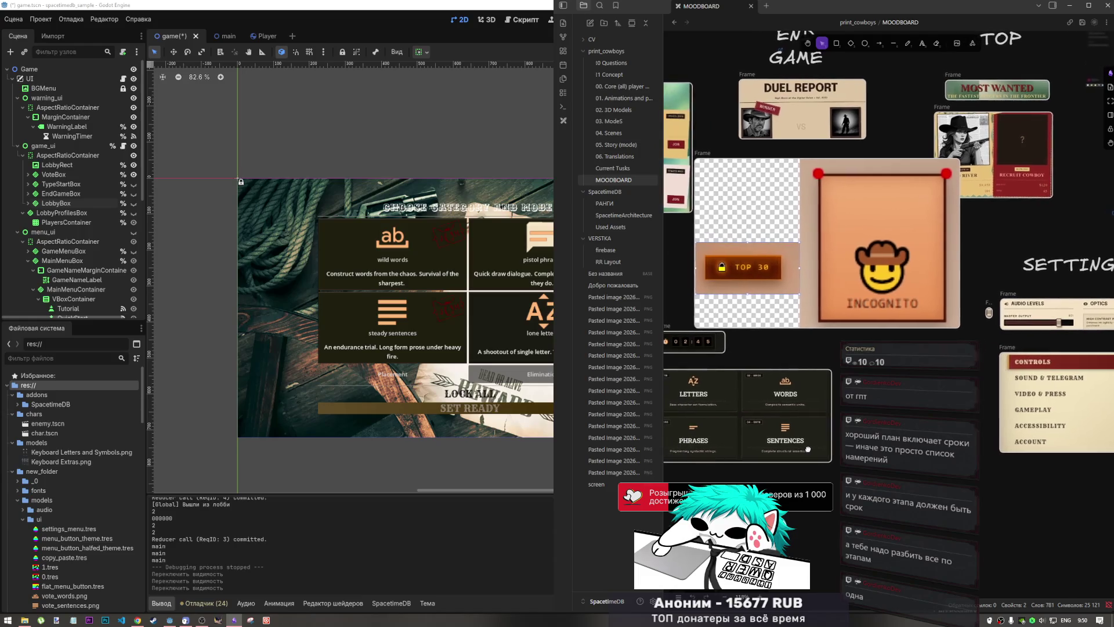
scroll(754, 433, "up", 2)
scroll(801, 447, "left", 5)
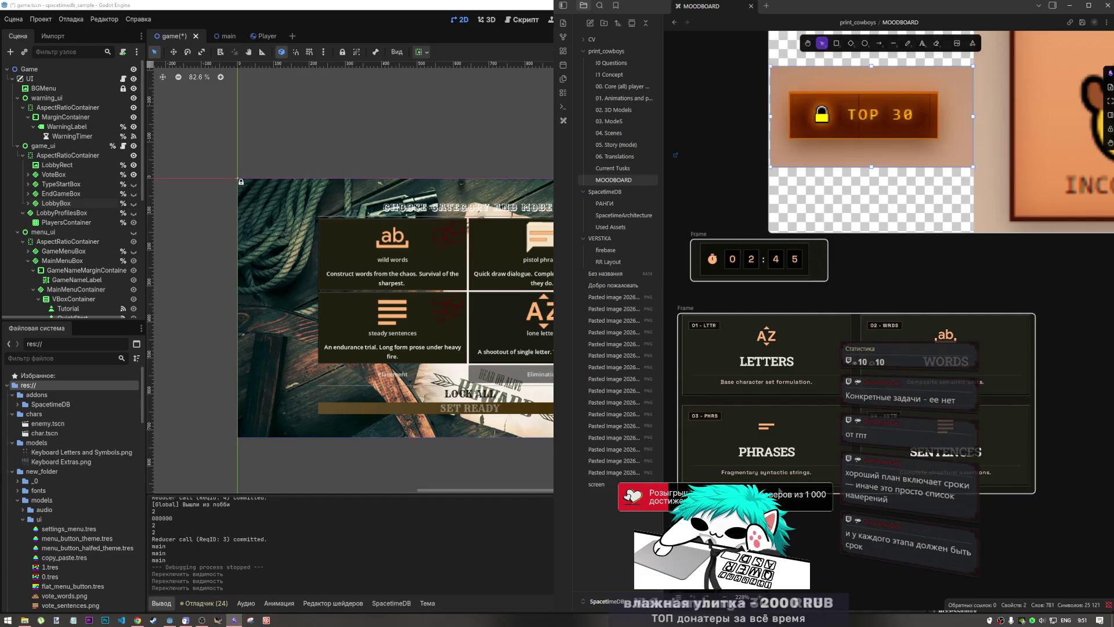
scroll(737, 466, "down", 5)
scroll(739, 461, "up", 3)
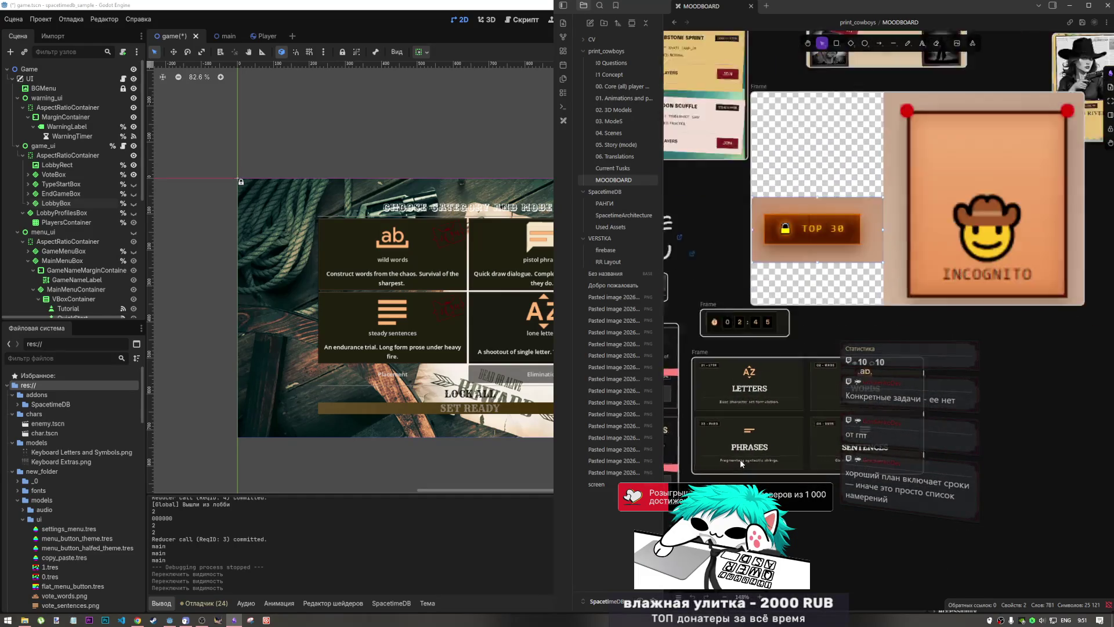
scroll(744, 459, "up", 2)
mouse_move(746, 462)
left_mouse_down()
mouse_move(725, 260)
mouse_move(760, 307)
left_mouse_up()
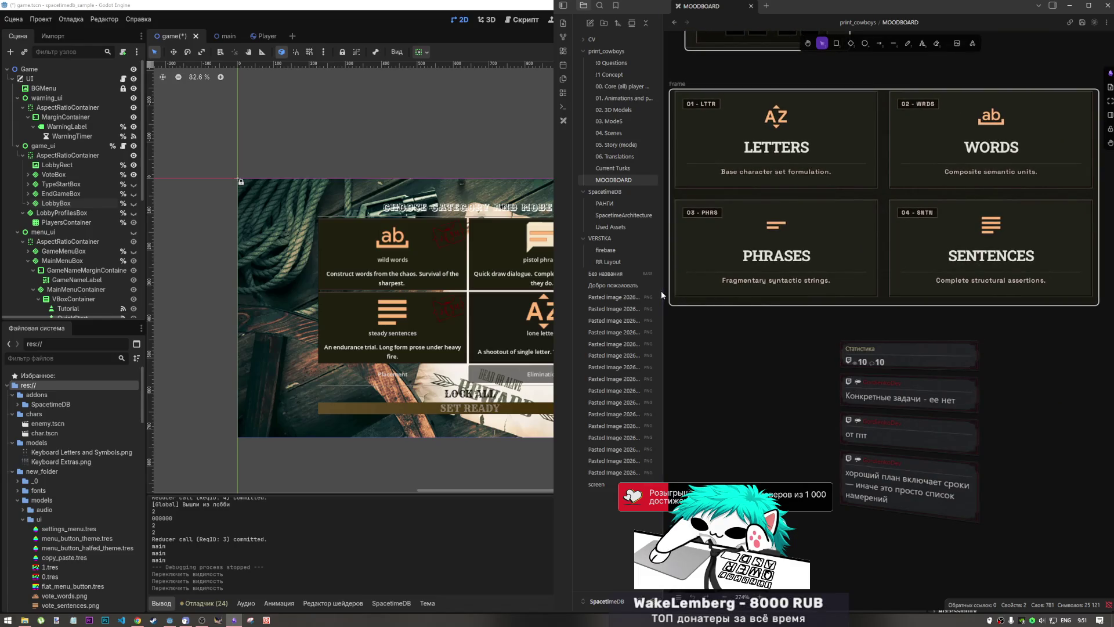
left_click_drag(731, 323, 737, 320)
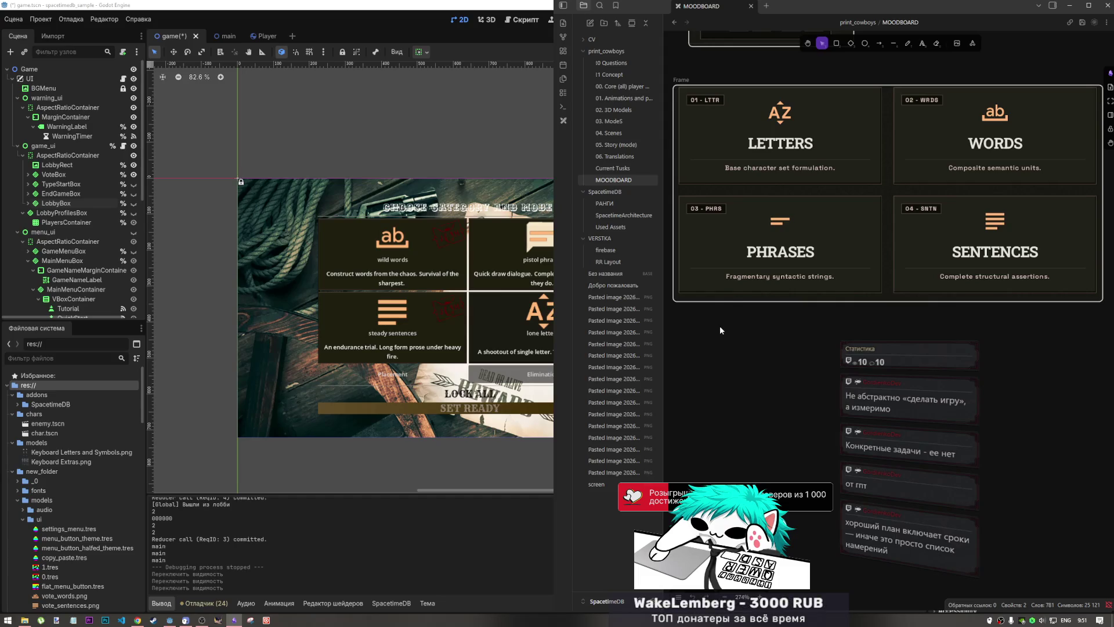
- Open the Current Tusks task checklist note from the file sidebar and scroll through it
scroll(744, 331, "down", 3)
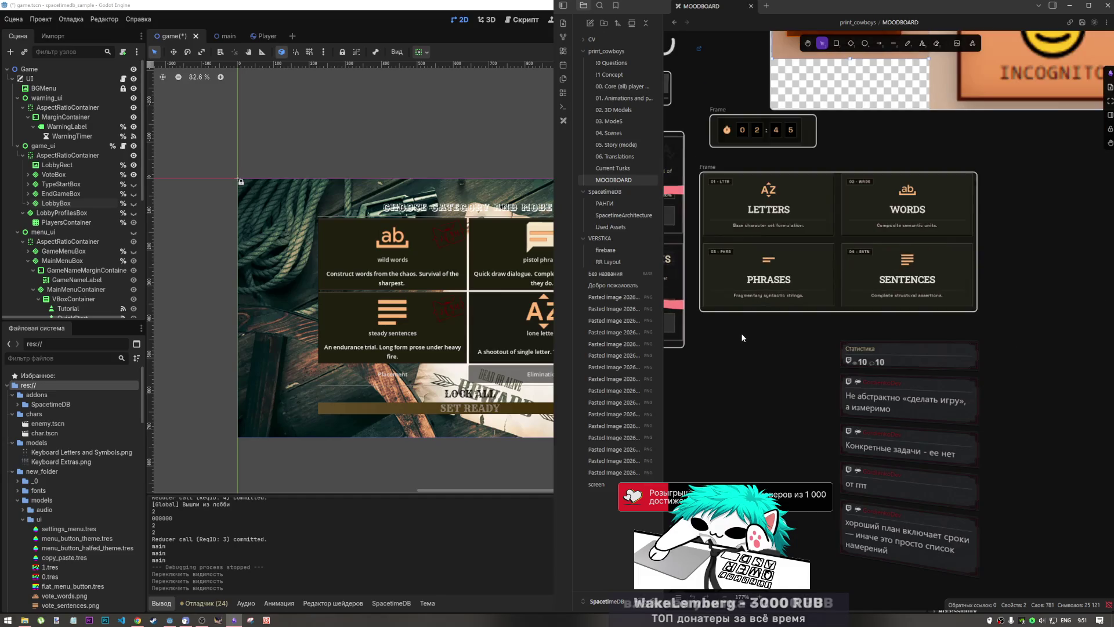
scroll(741, 333, "up", 2)
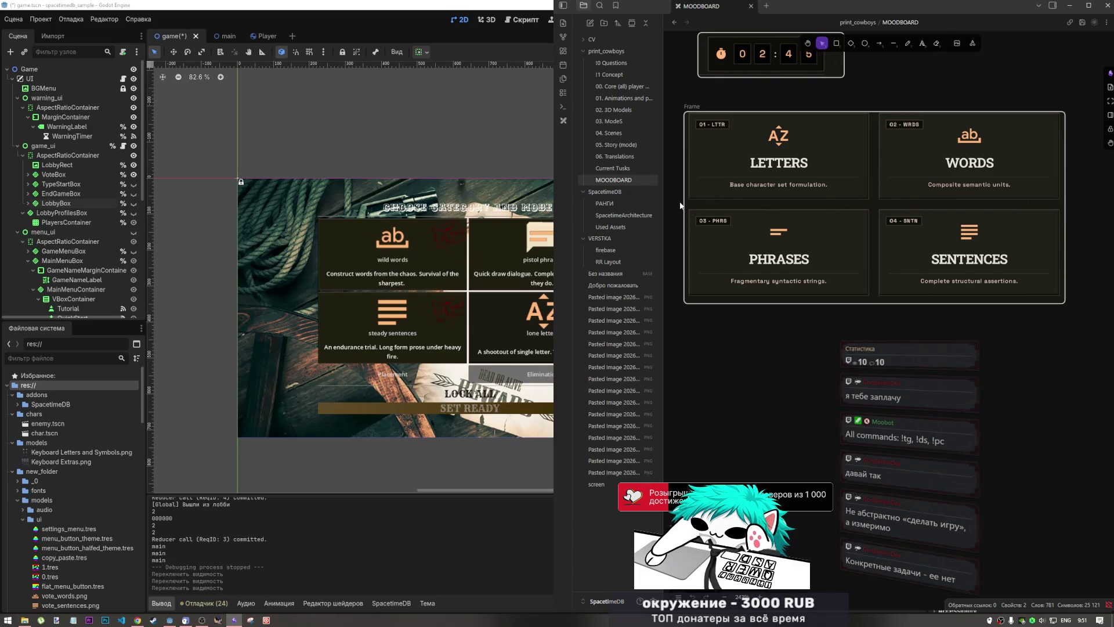
left_click(634, 169)
scroll(748, 291, "down", 3)
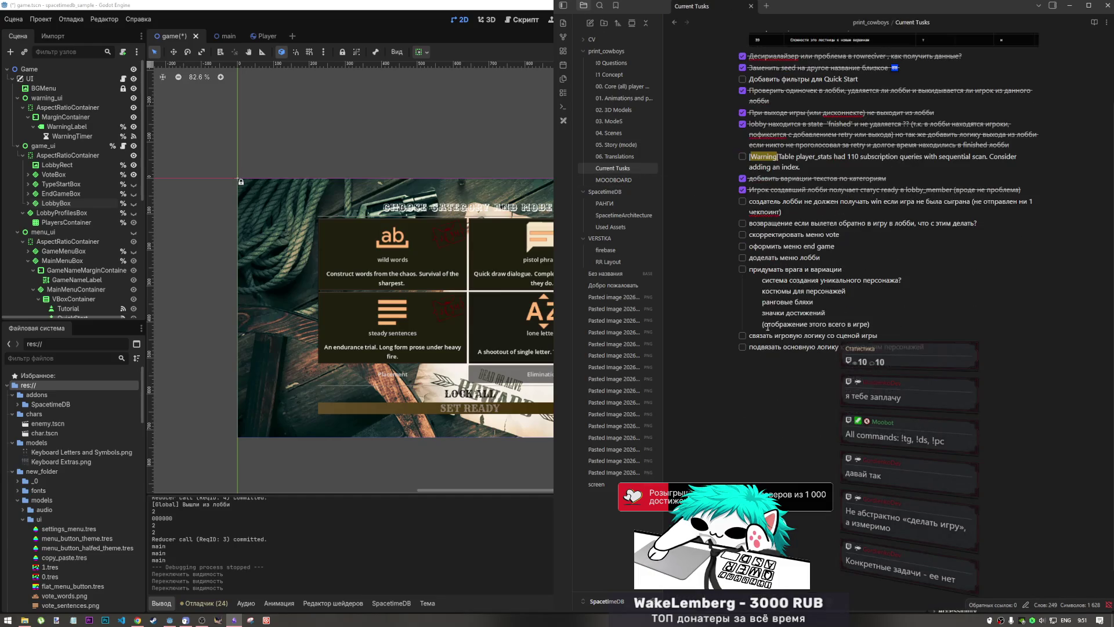